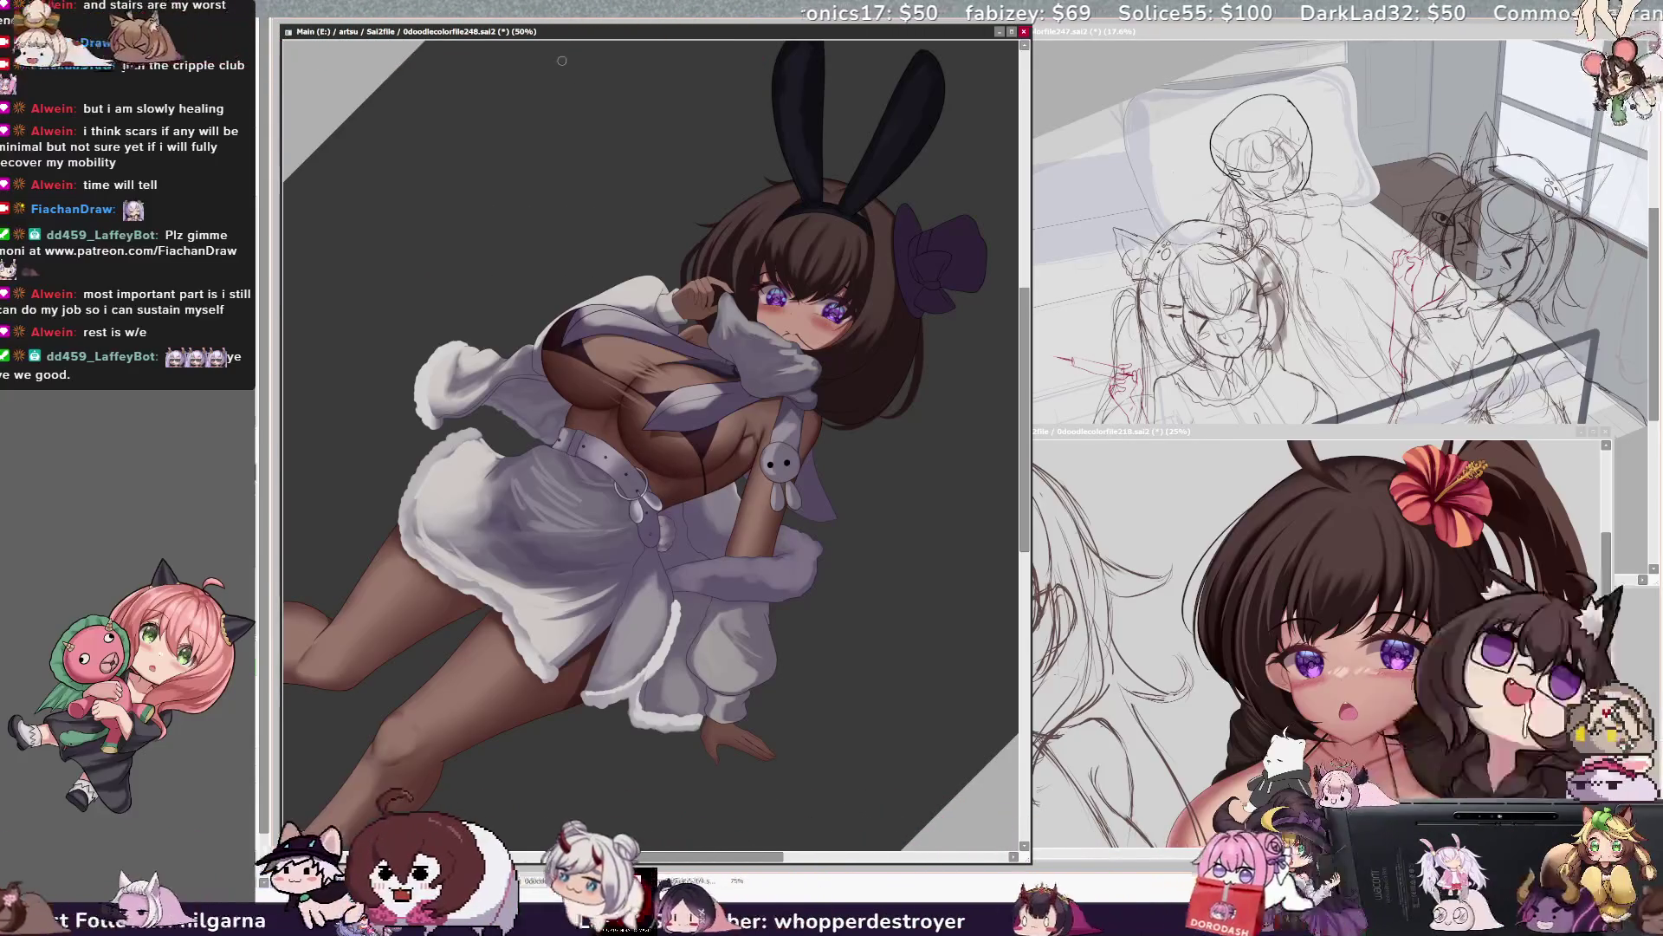
Reset the canvas flip and rotation so the bunny girl stands upright, then switch to the sketch document.
{"action": "key", "text": "h"}
{"action": "key", "text": "Home"}
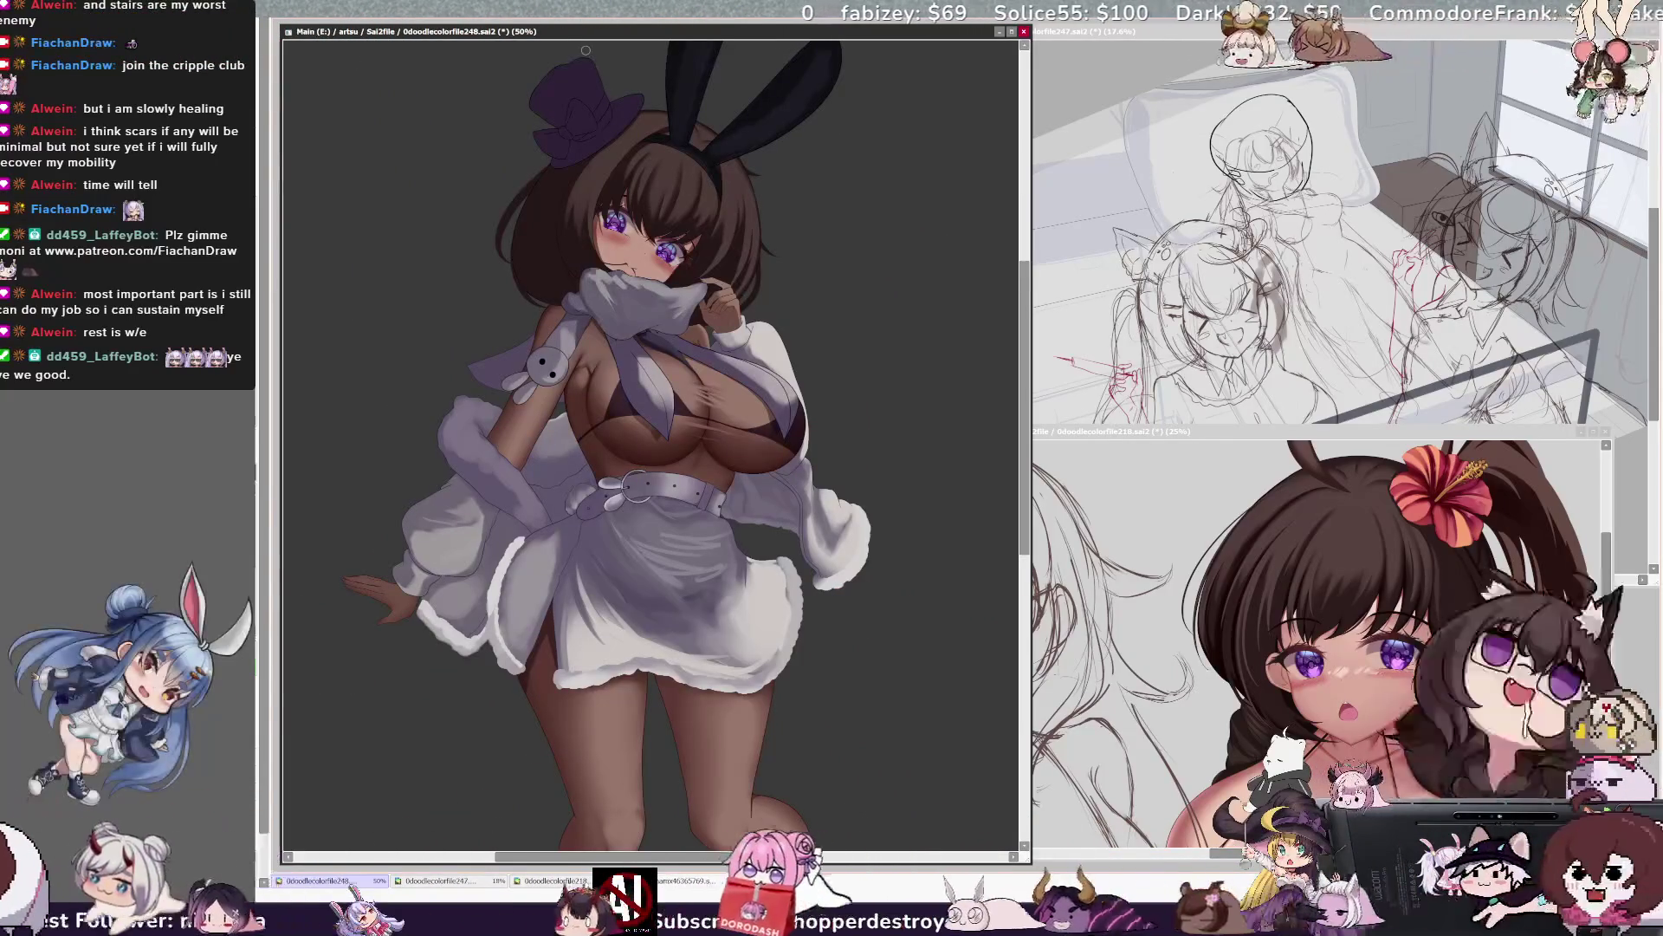
{"action": "key", "text": "ctrl+Tab"}
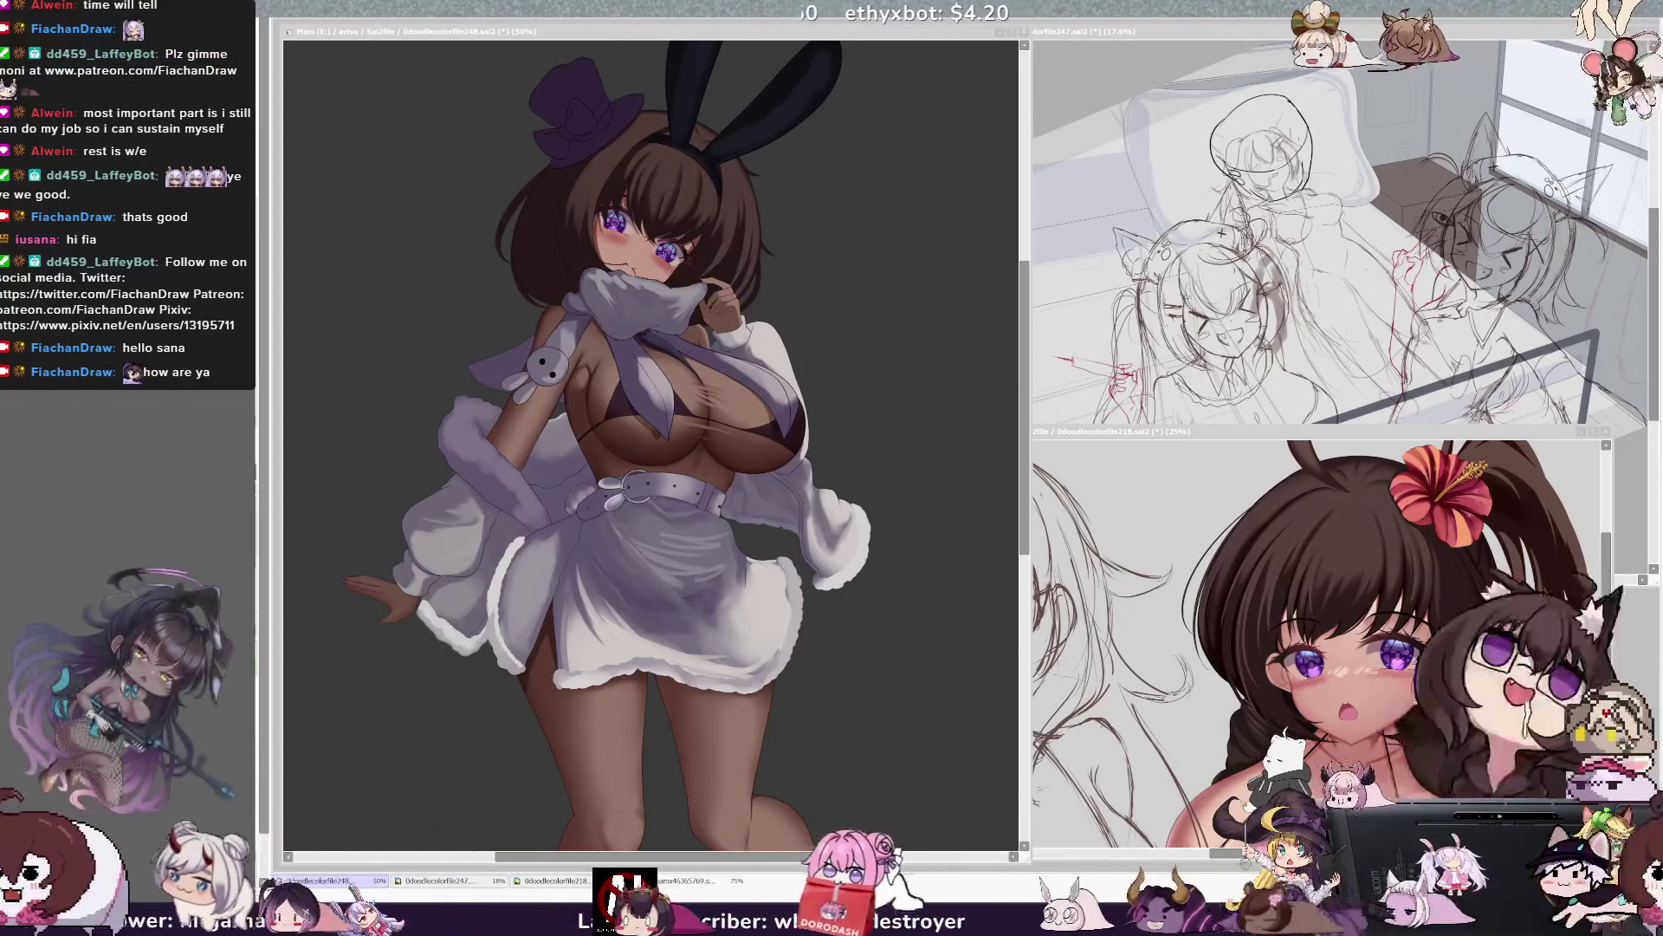
Compare undo states of the head-and-torso reshape and keep the lowered upper-body position.
{"action": "left_click", "coordinate": [985, 298]}
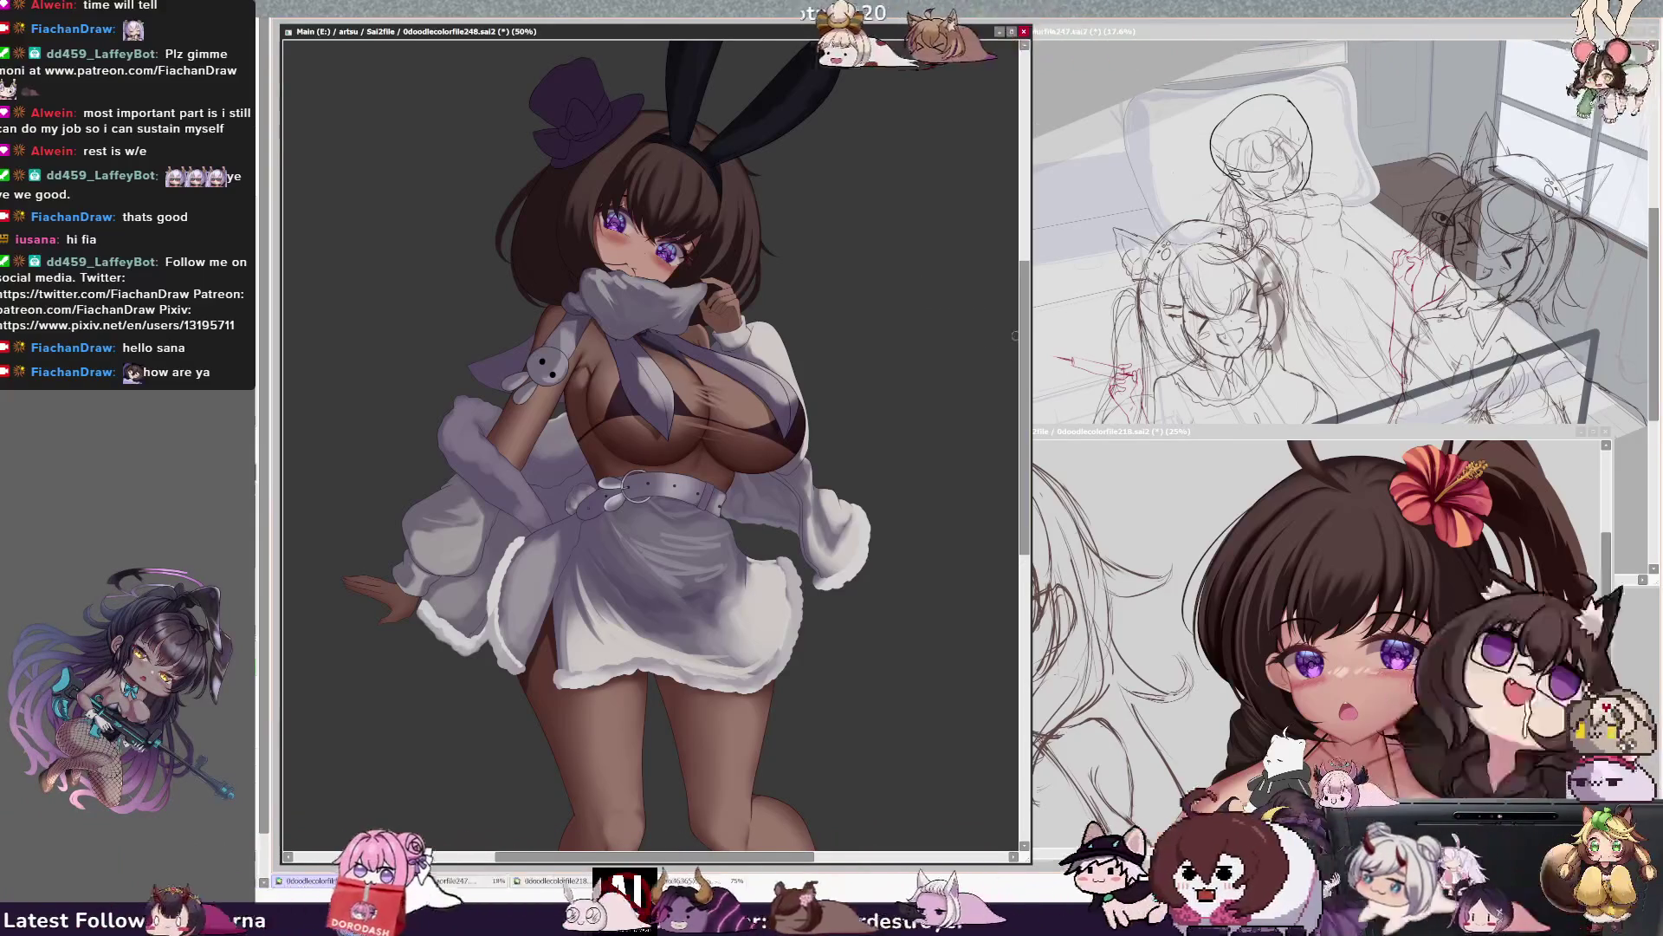
{"action": "key", "text": "ctrl+z"}
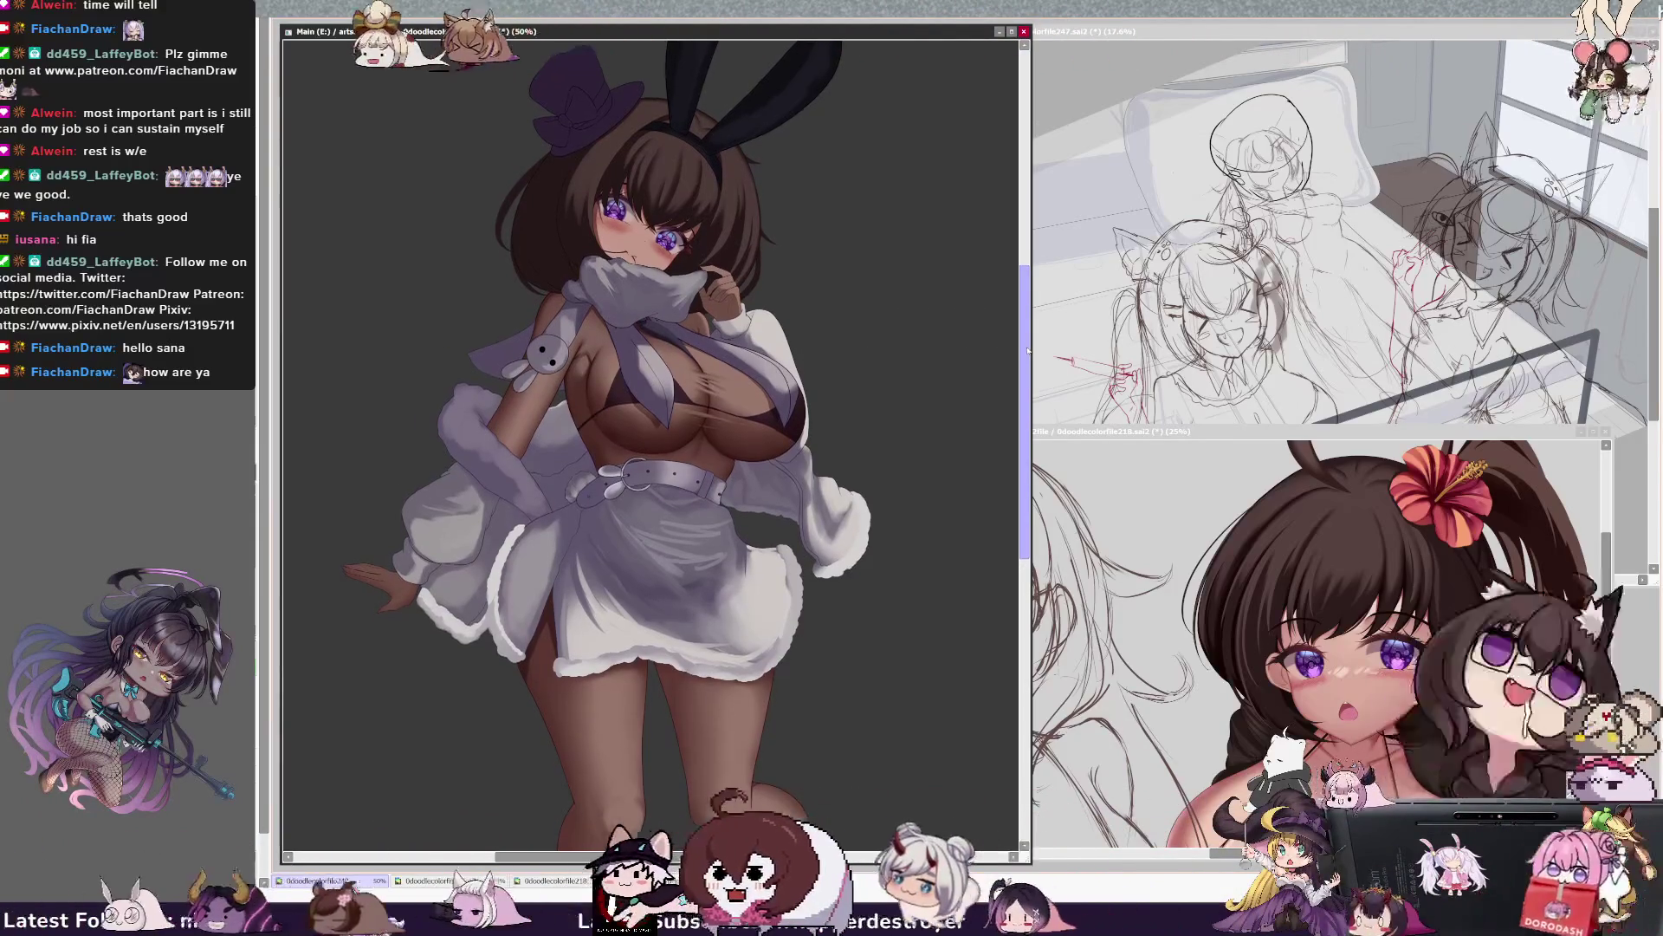
{"action": "key", "text": "ctrl+z"}
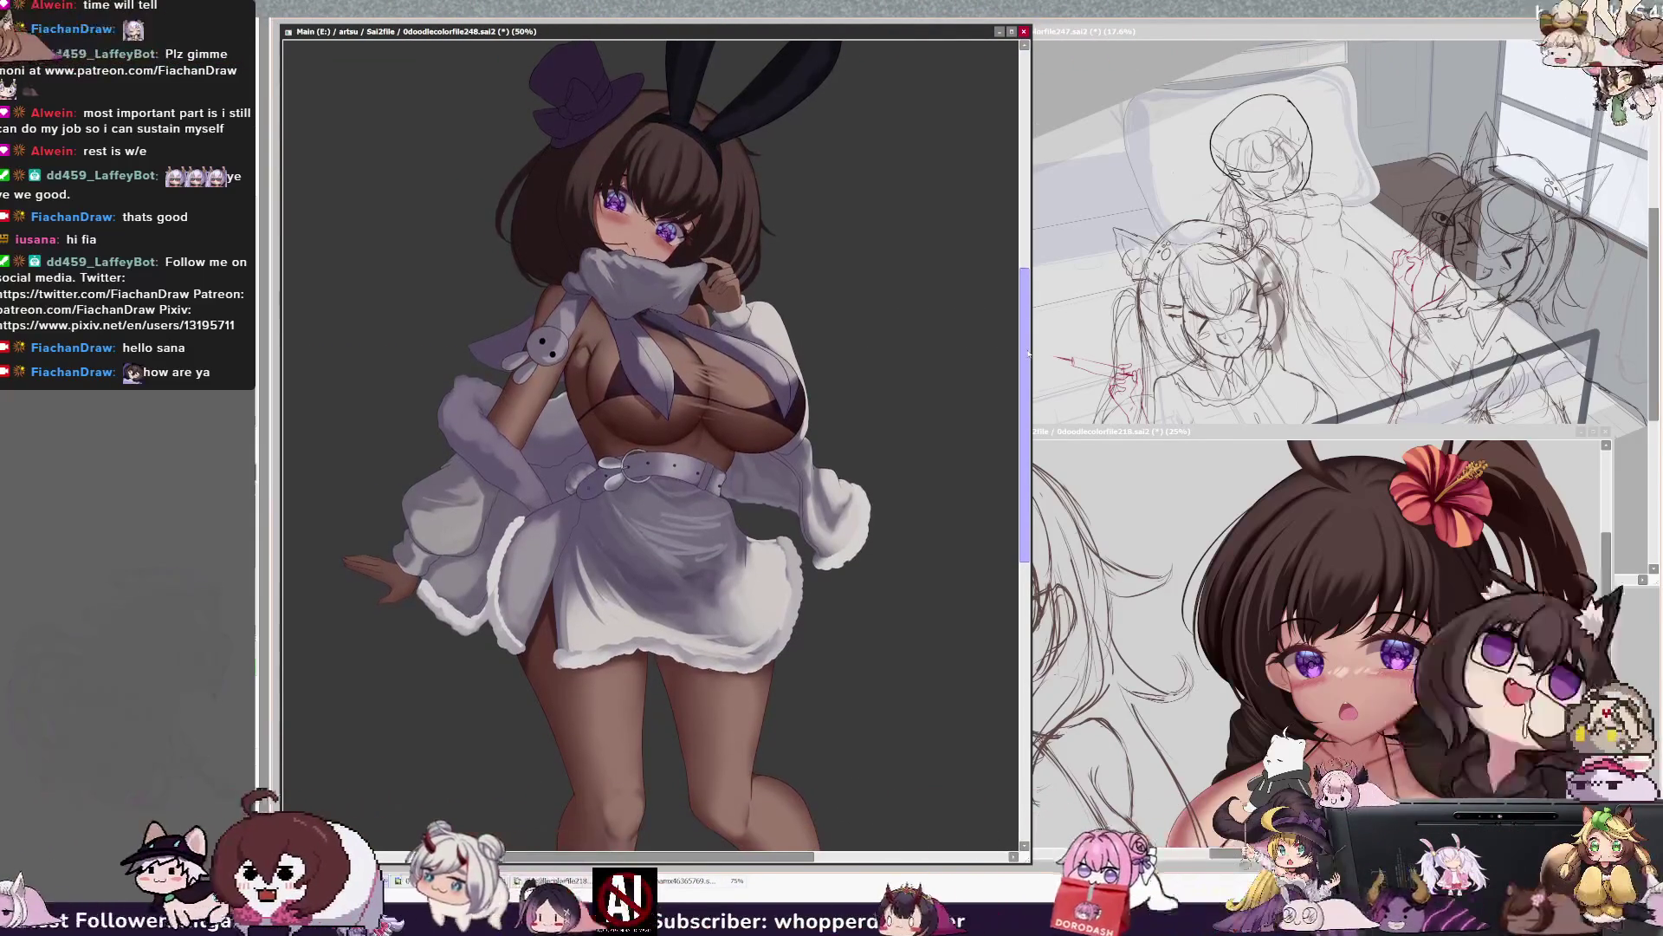
{"action": "key", "text": "ctrl+z"}
{"action": "key", "text": "ctrl+z"}
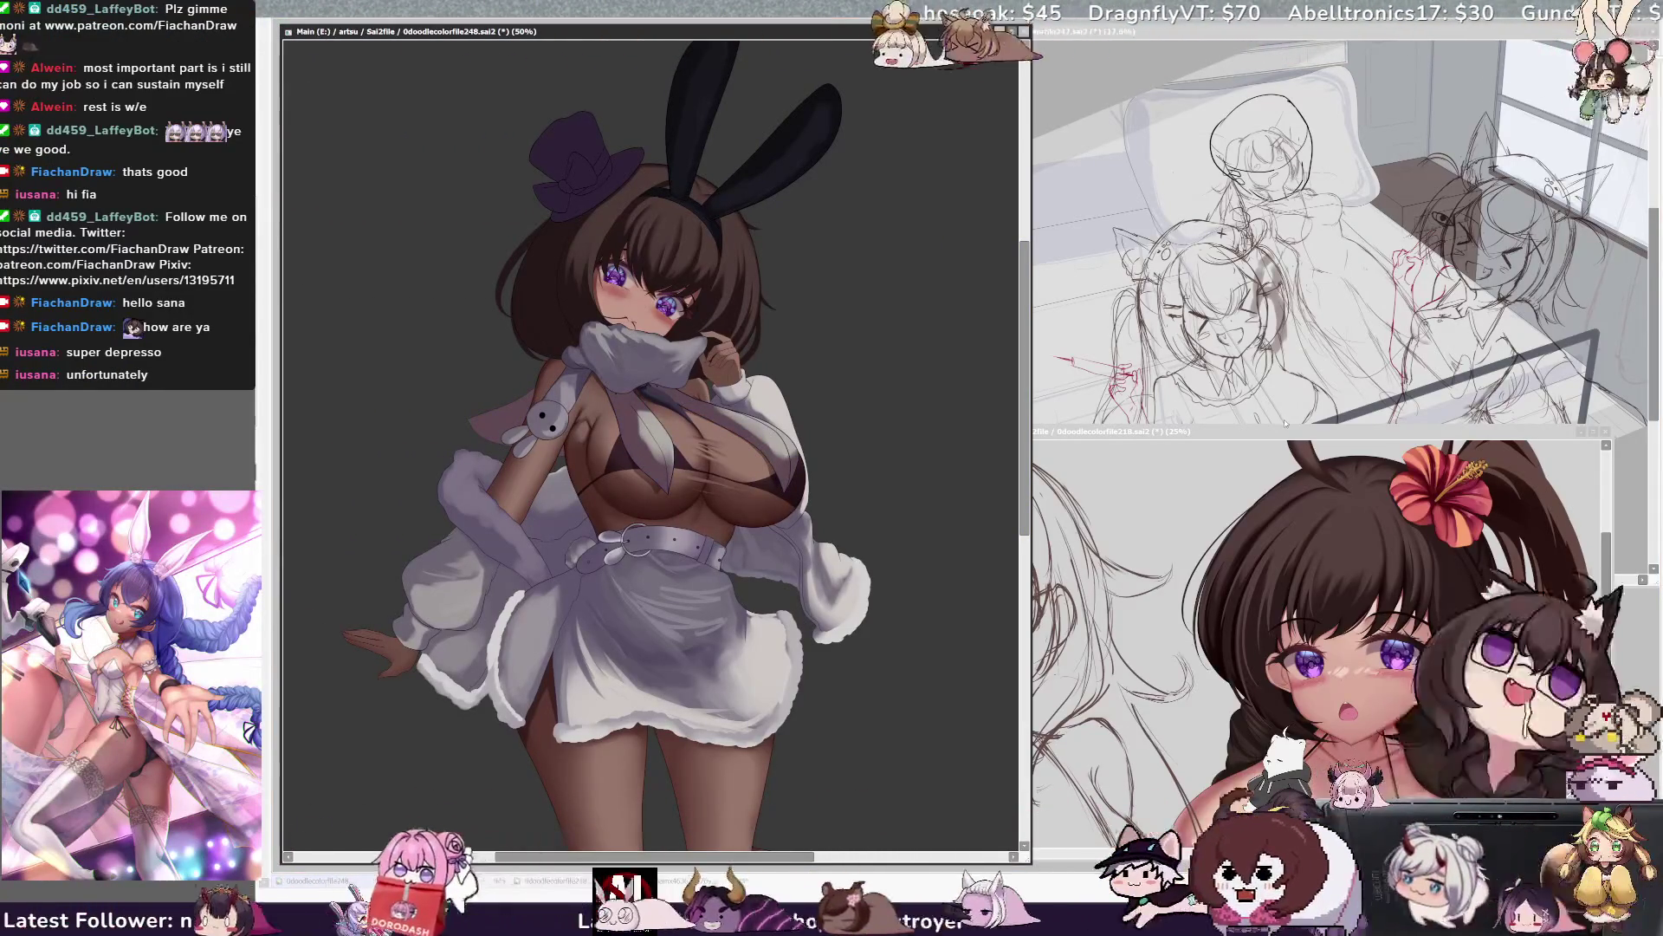
{"action": "key", "text": "ctrl+z"}
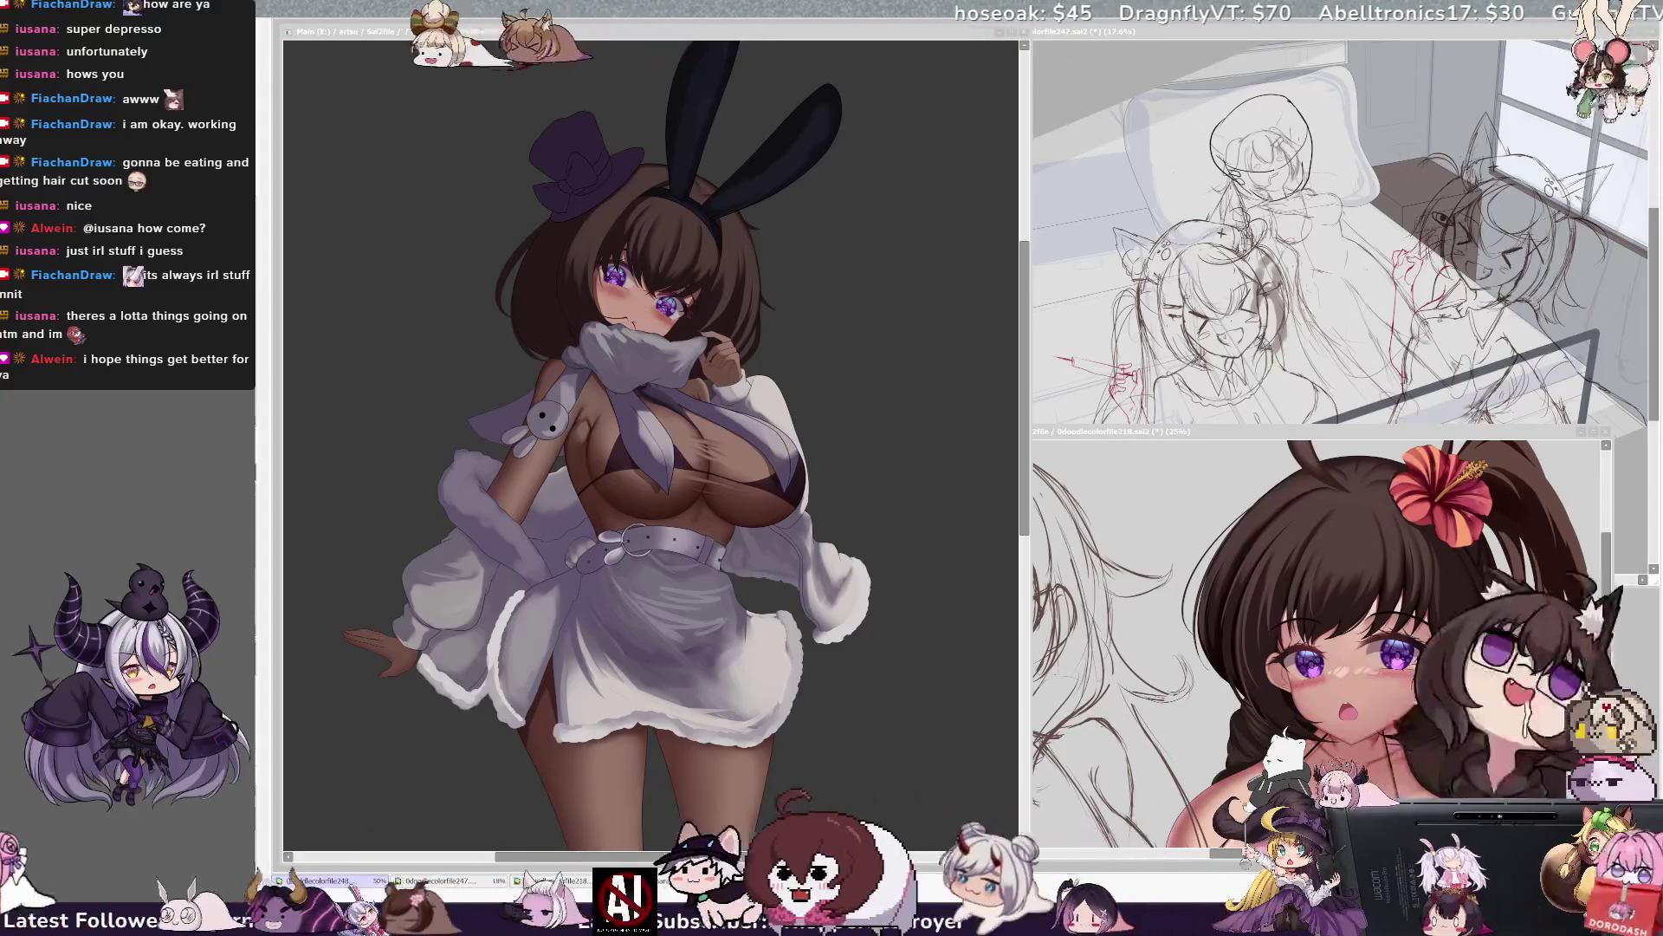
{"action": "key", "text": "ctrl+minus"}
{"action": "key", "text": "ctrl+plus"}
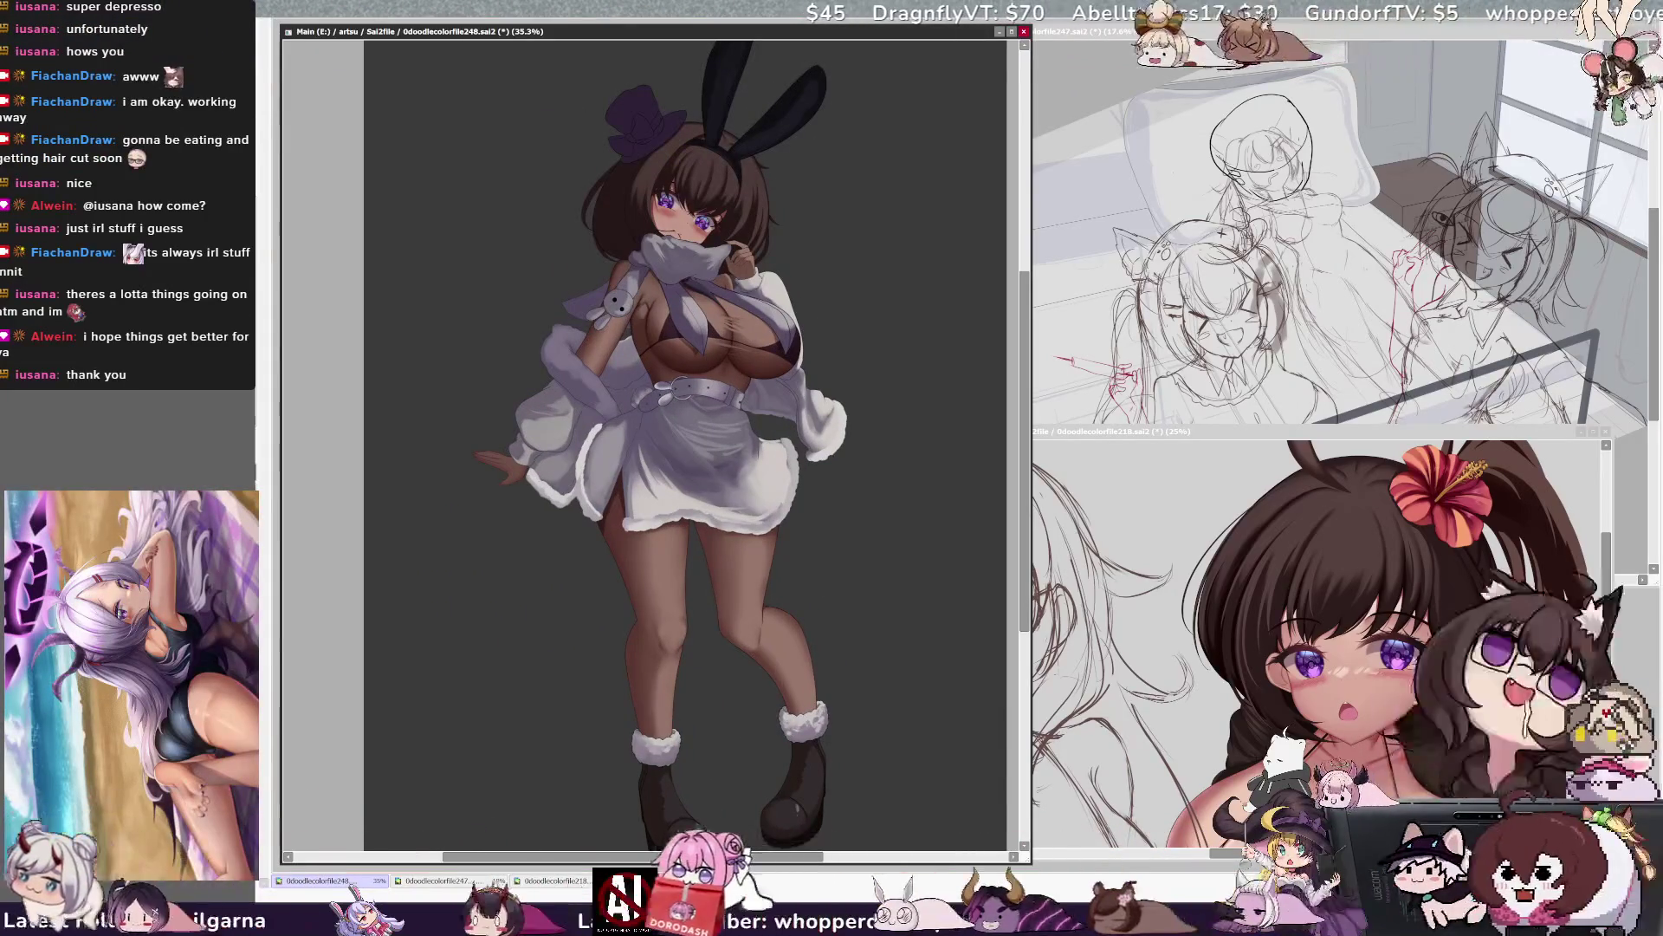
{"action": "scroll", "coordinate": [572, 94], "scroll_direction": "up", "scroll_amount": 2}
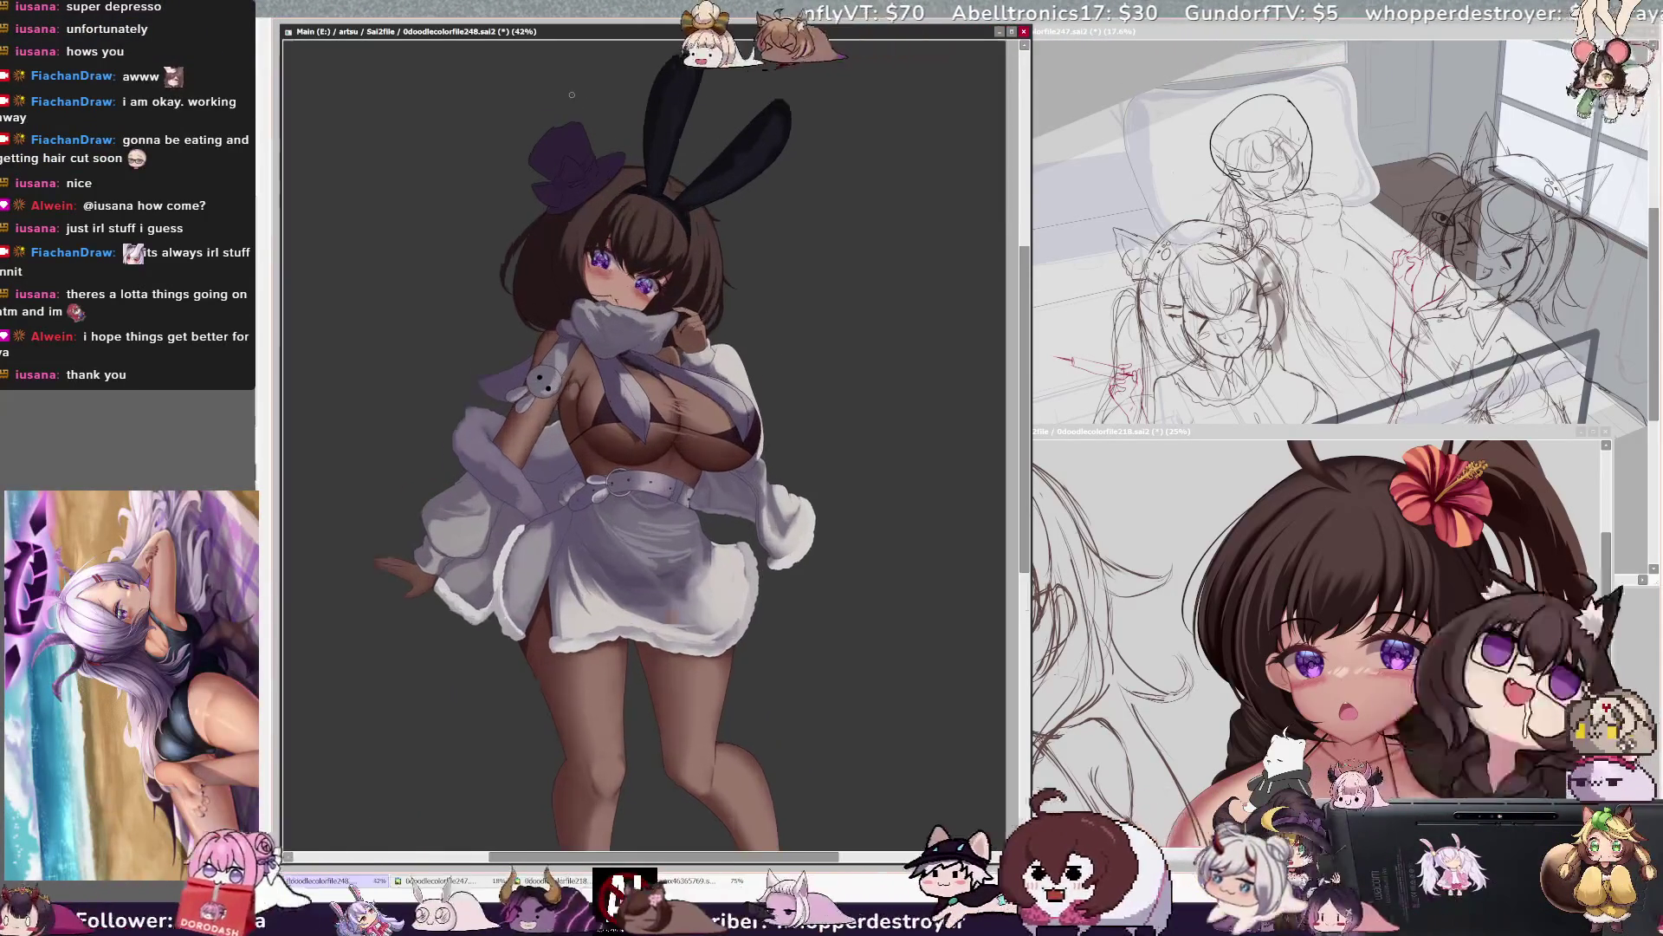
{"action": "scroll", "coordinate": [571, 94], "scroll_direction": "up", "scroll_amount": 1}
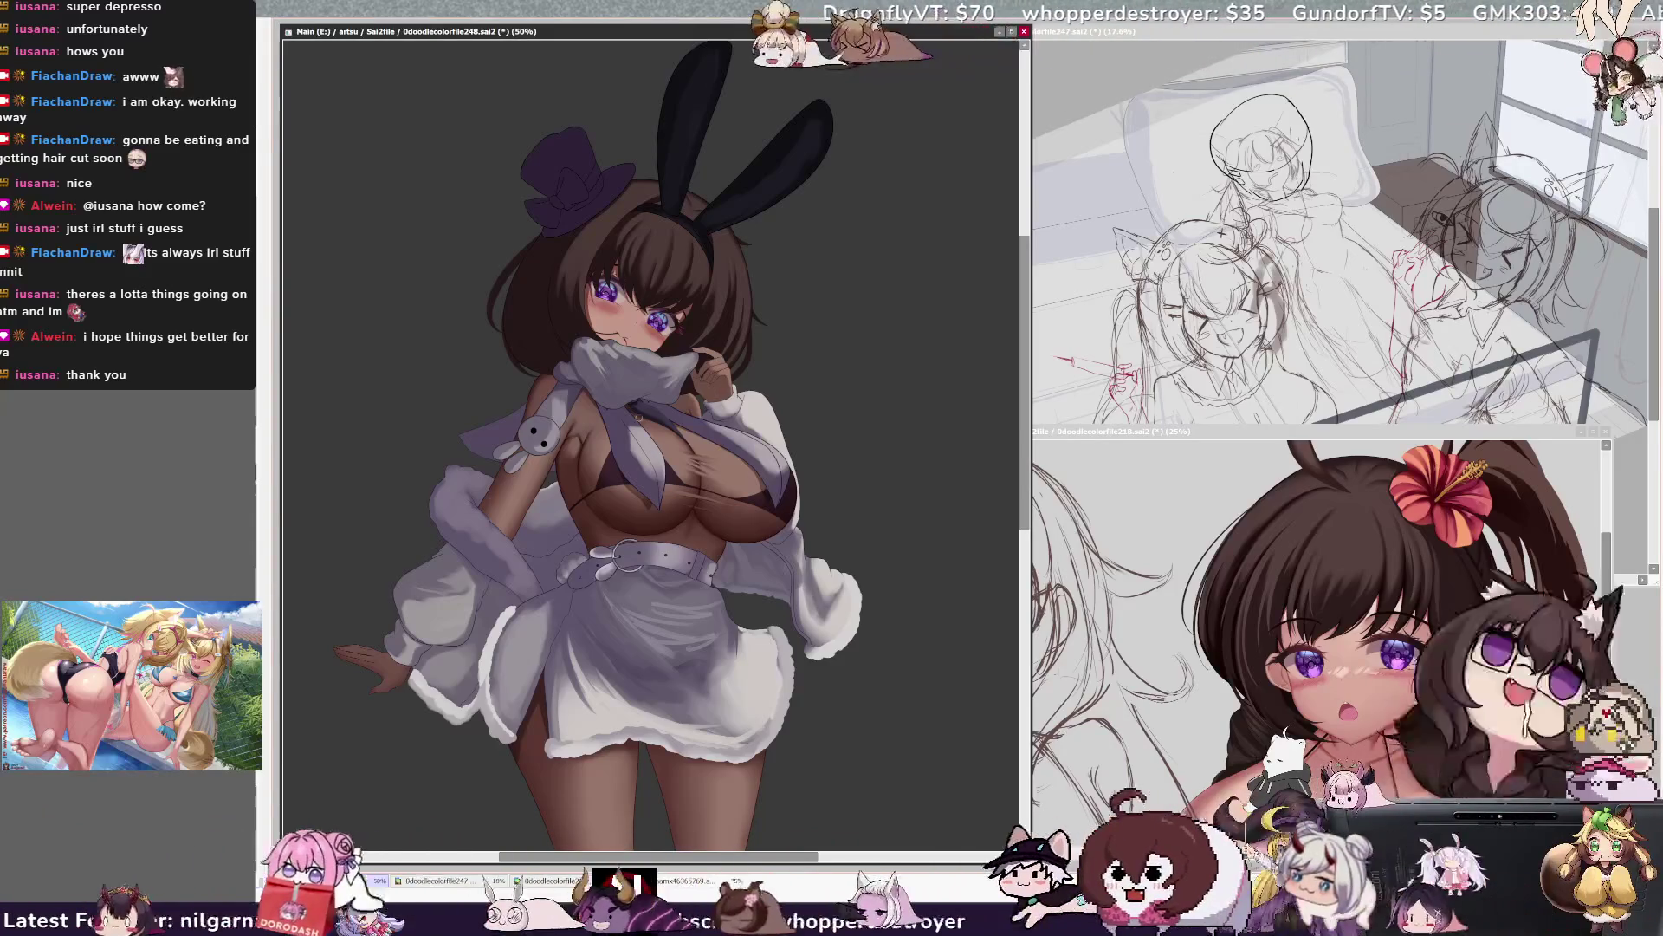
{"action": "scroll", "coordinate": [637, 398], "scroll_direction": "up", "scroll_amount": 1}
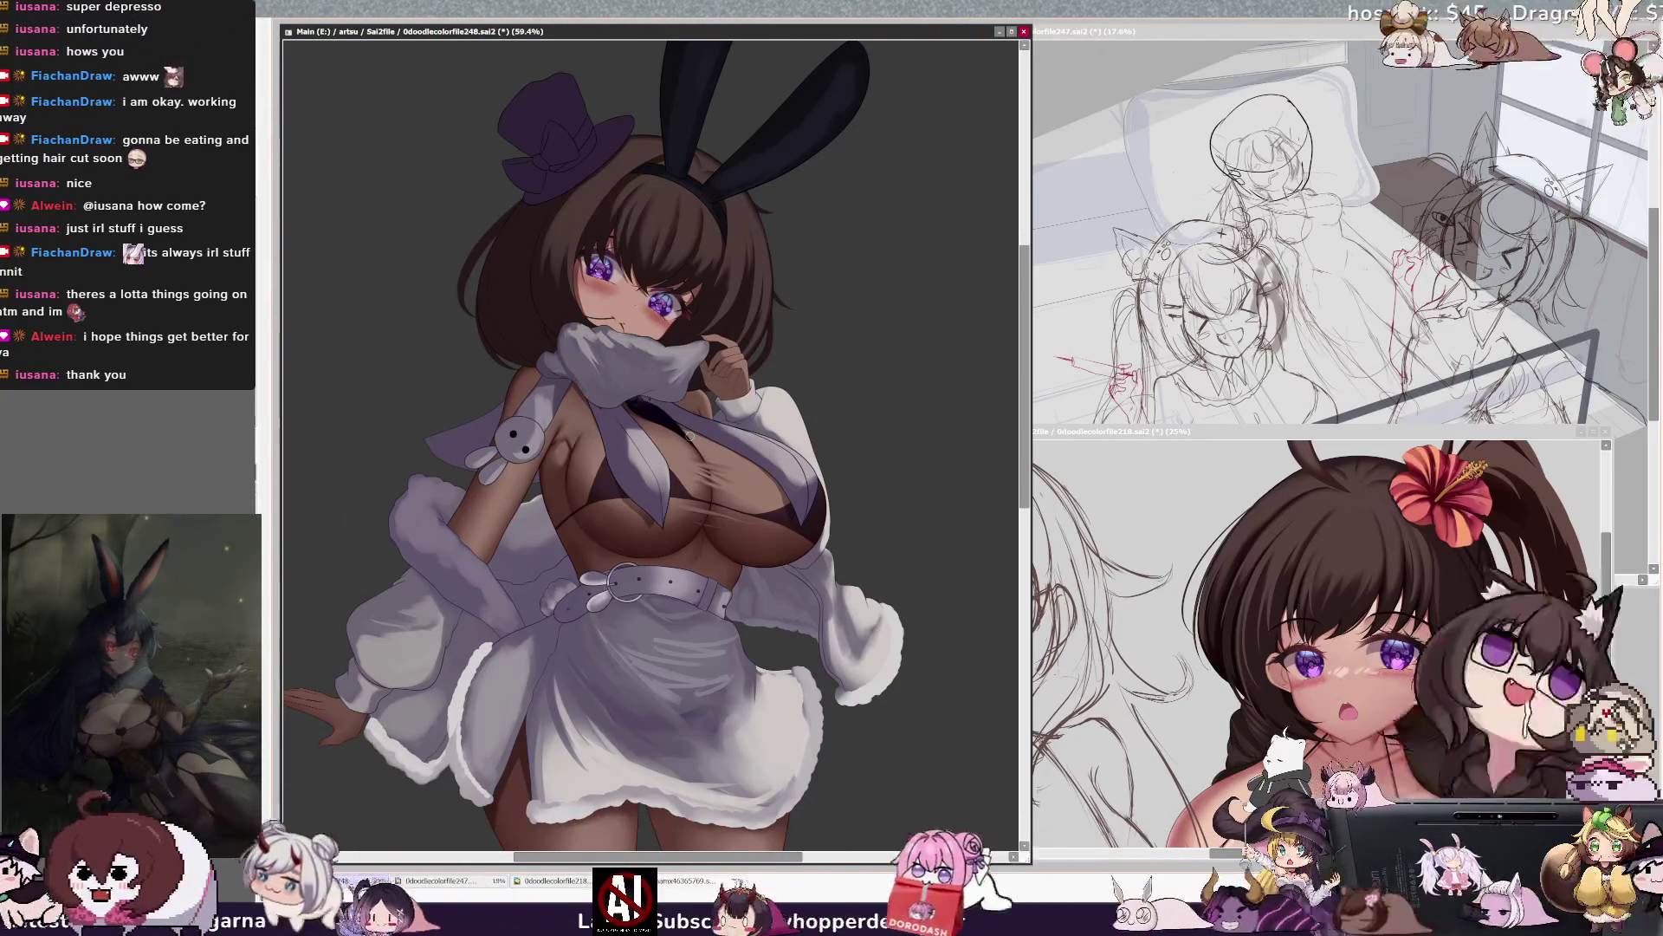
Mirror the view horizontally to check the bunny girl's proportions from the flipped side.
{"action": "key", "text": "h"}
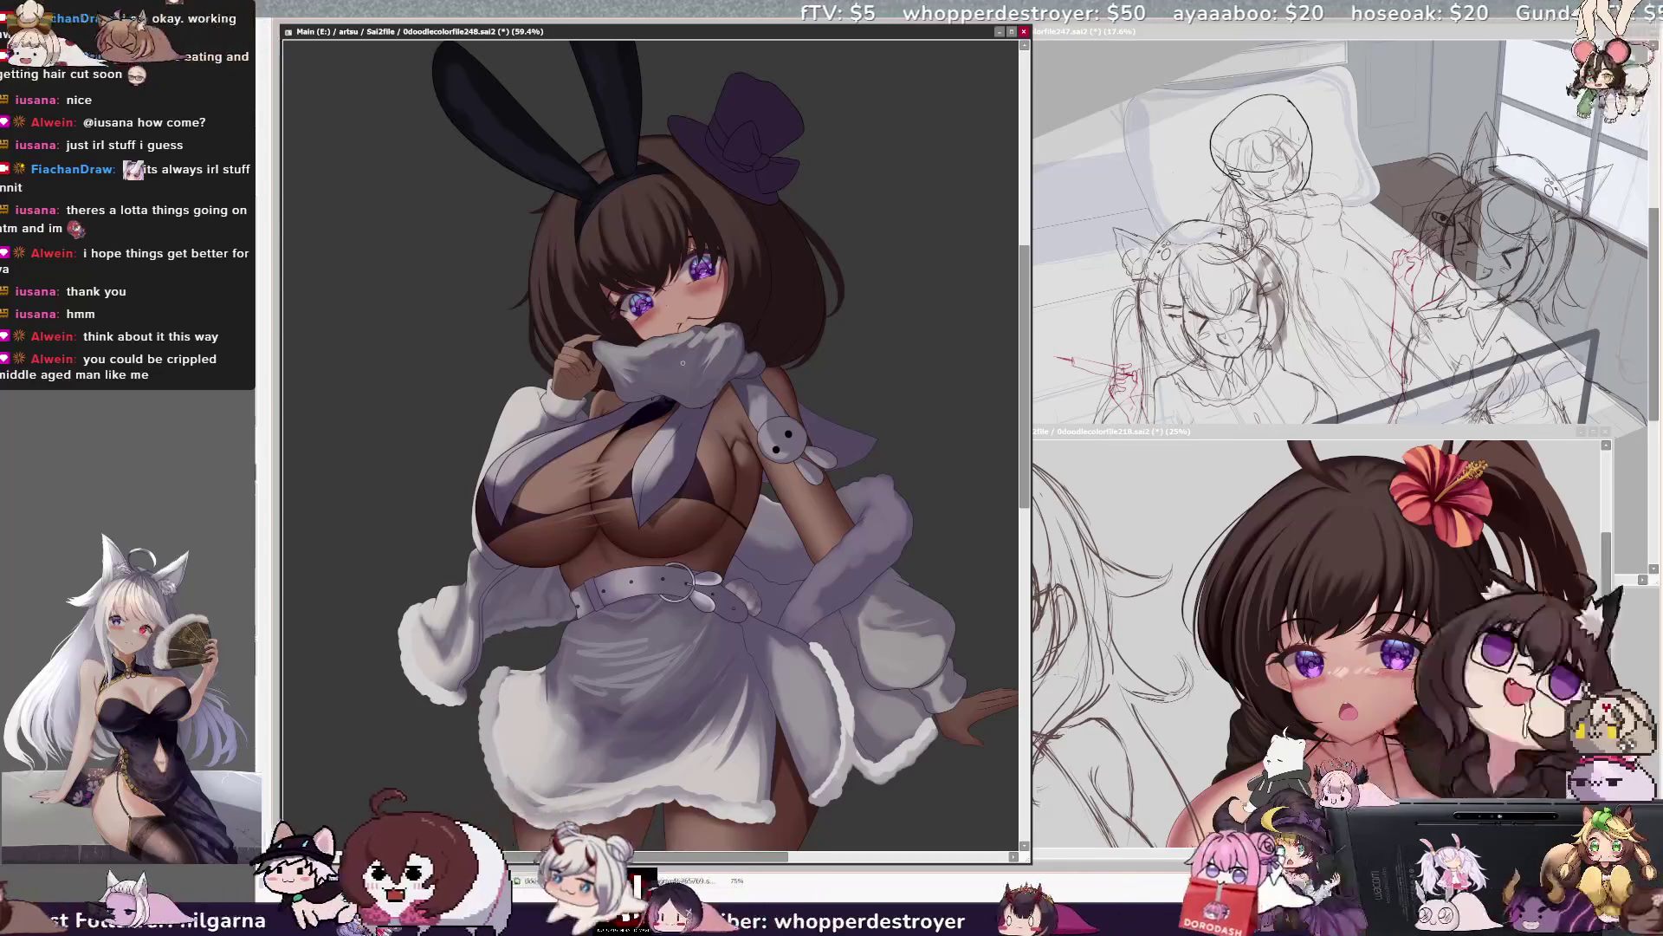
{"action": "key", "text": "bracketleft"}
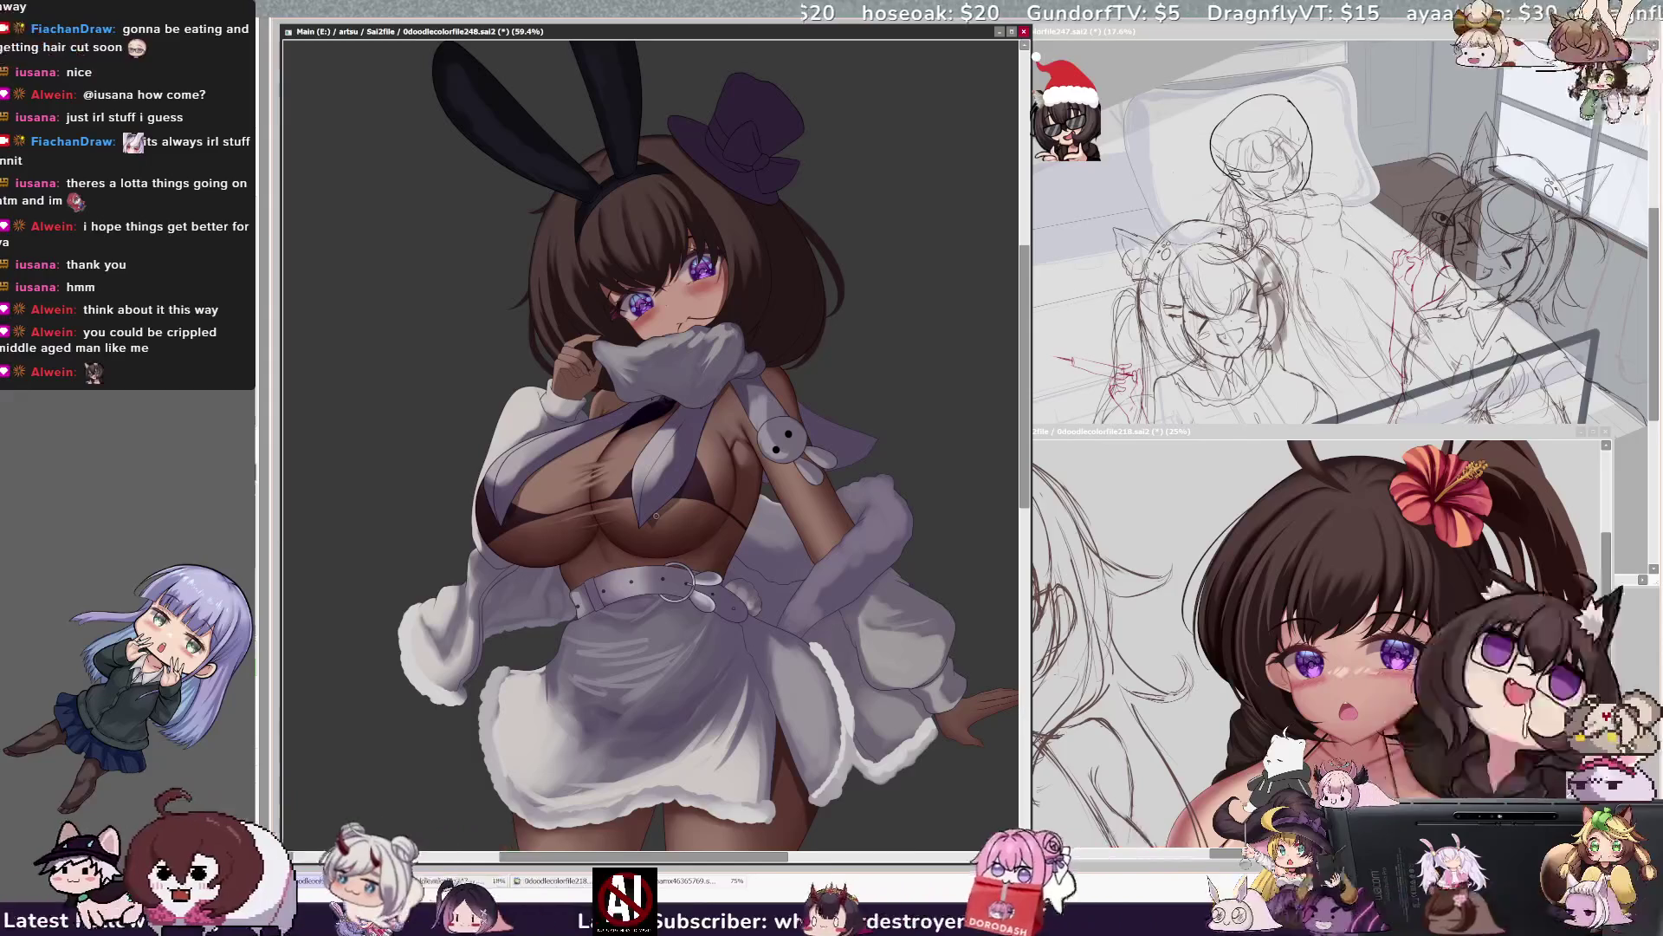
Unmirror the view, zoom out to the whole figure, then zoom back to 59.4% on the upper body.
{"action": "key", "text": "h"}
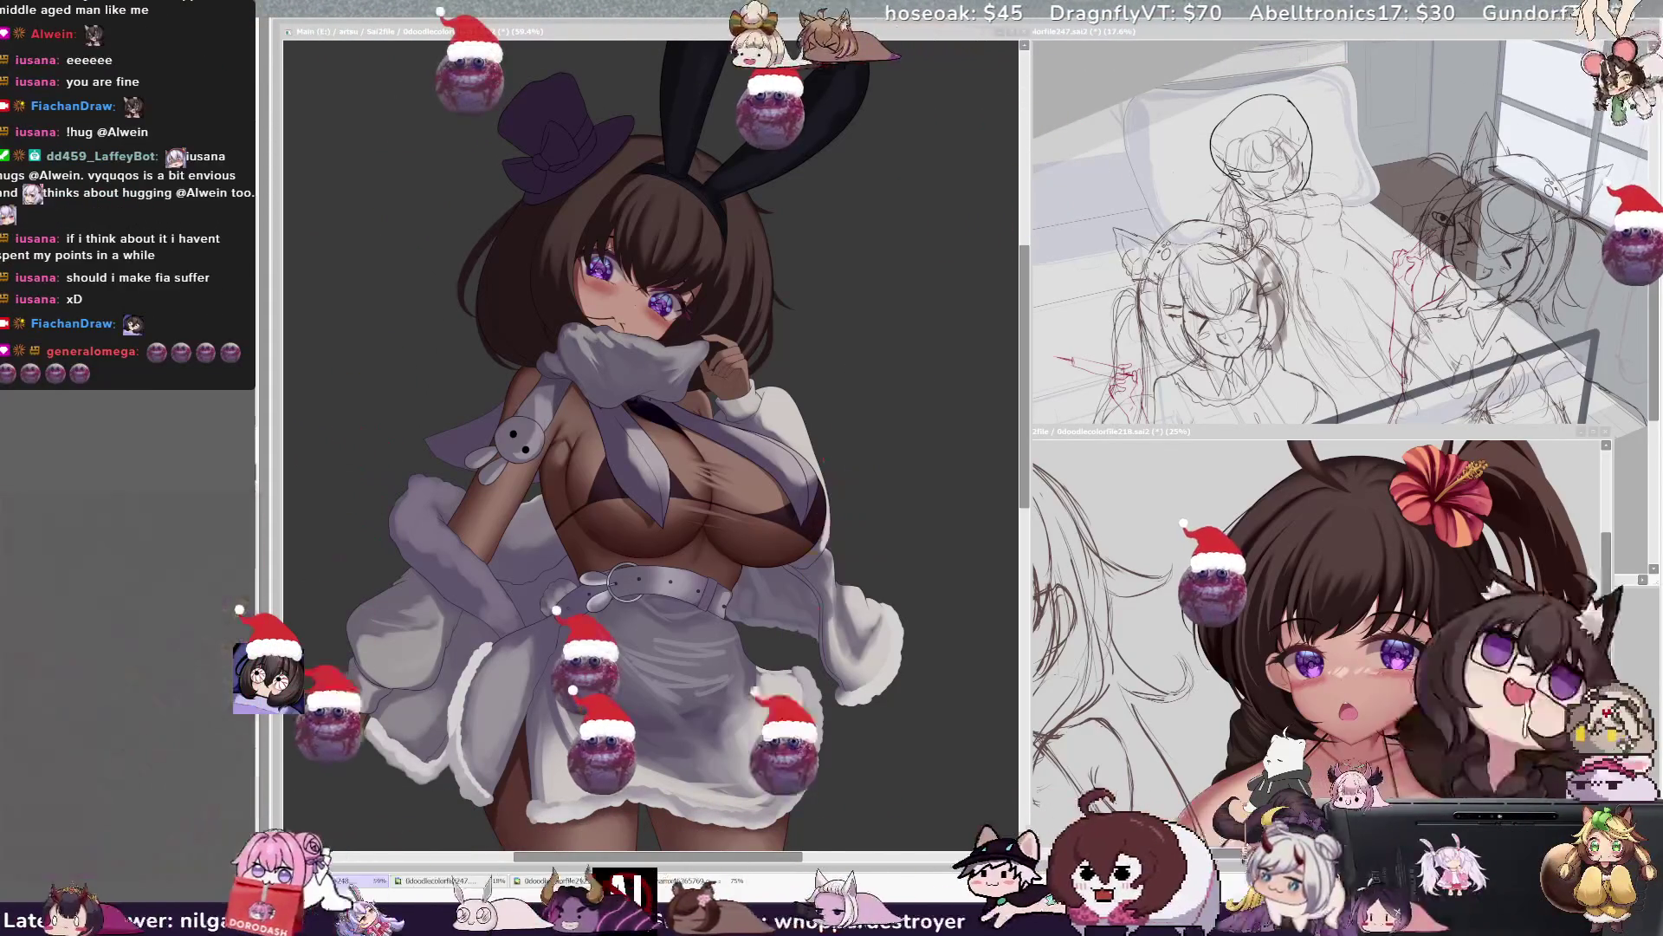
{"action": "key", "text": "ctrl+minus"}
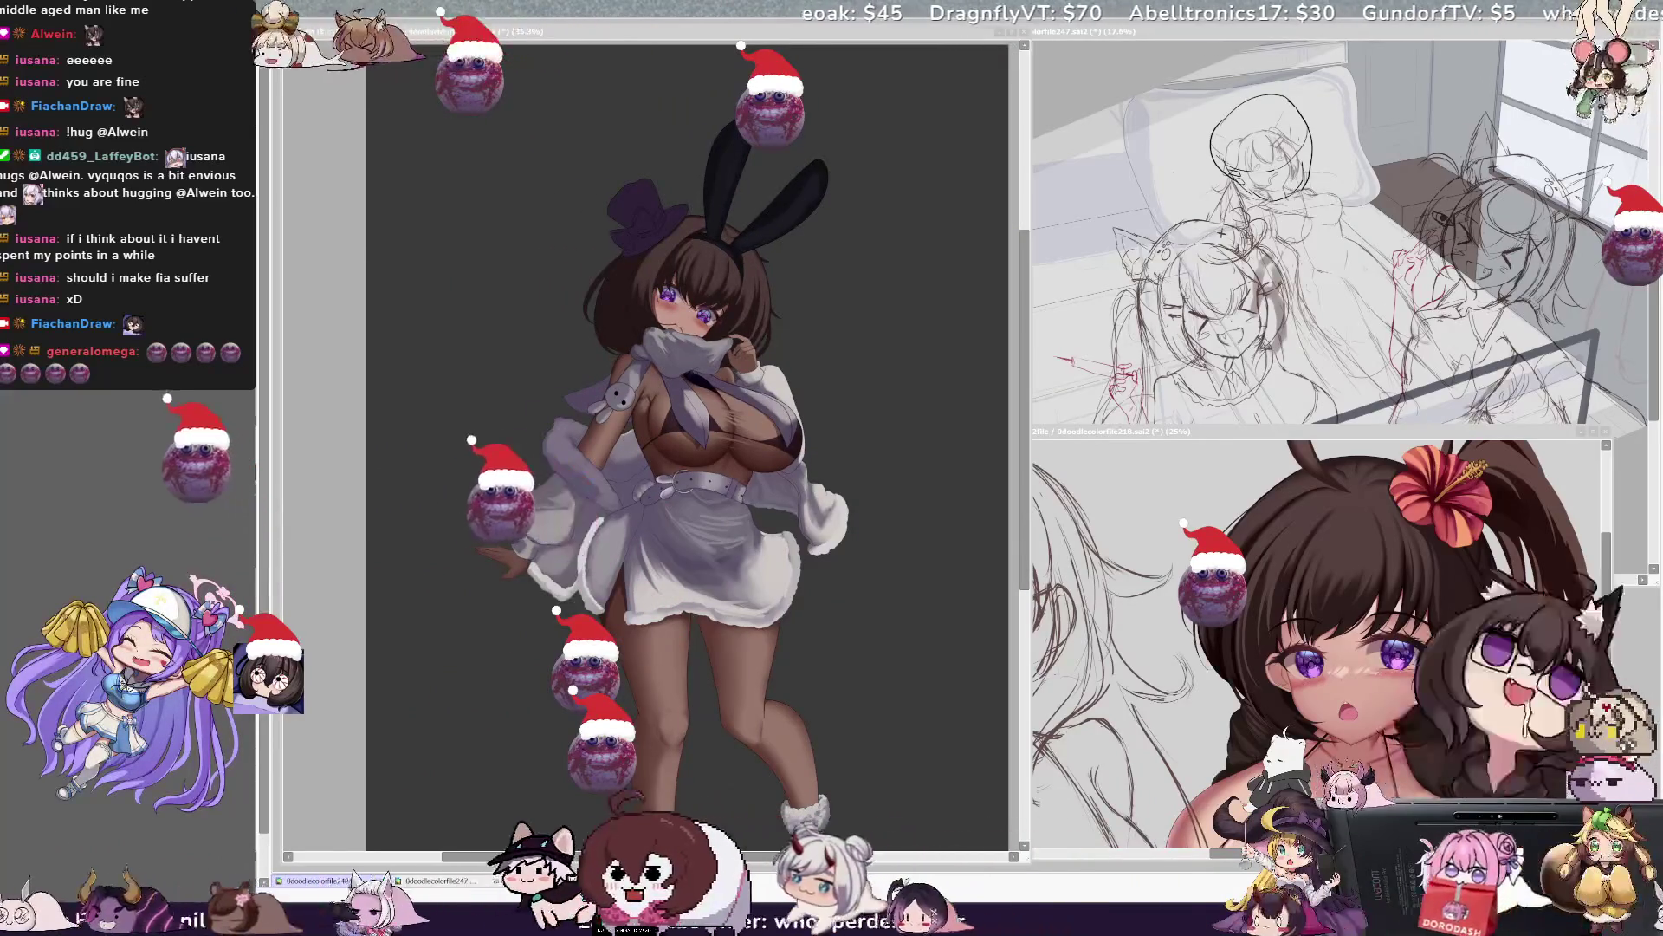
{"action": "key", "text": "ctrl+plus"}
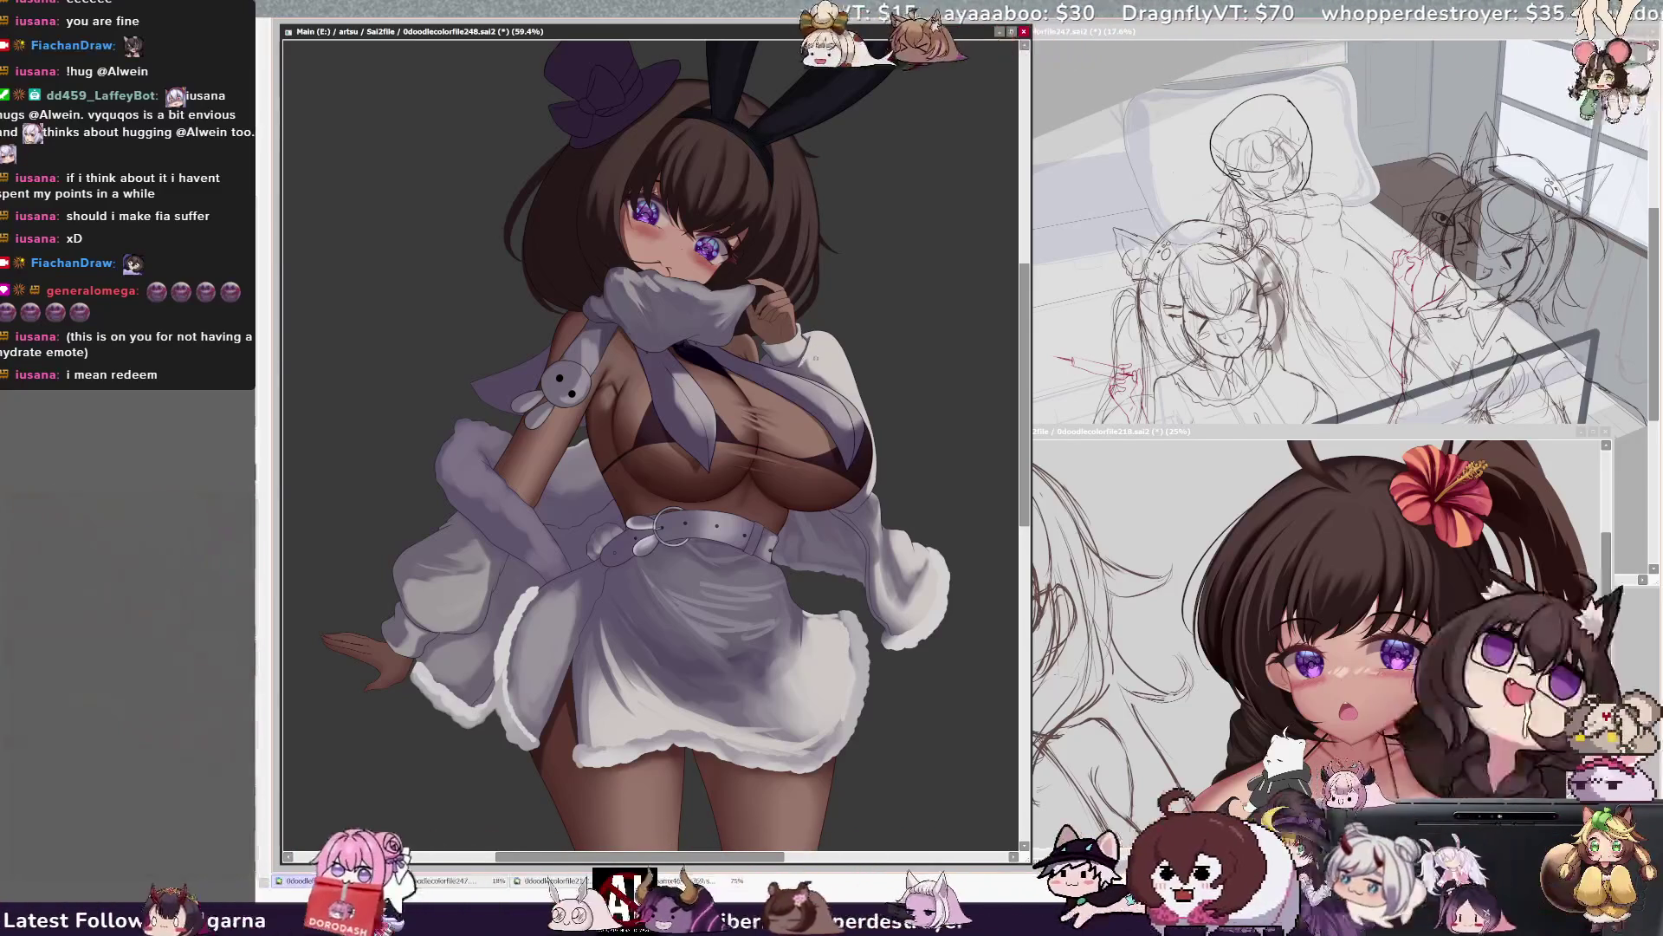
{"action": "key", "text": "bracketright"}
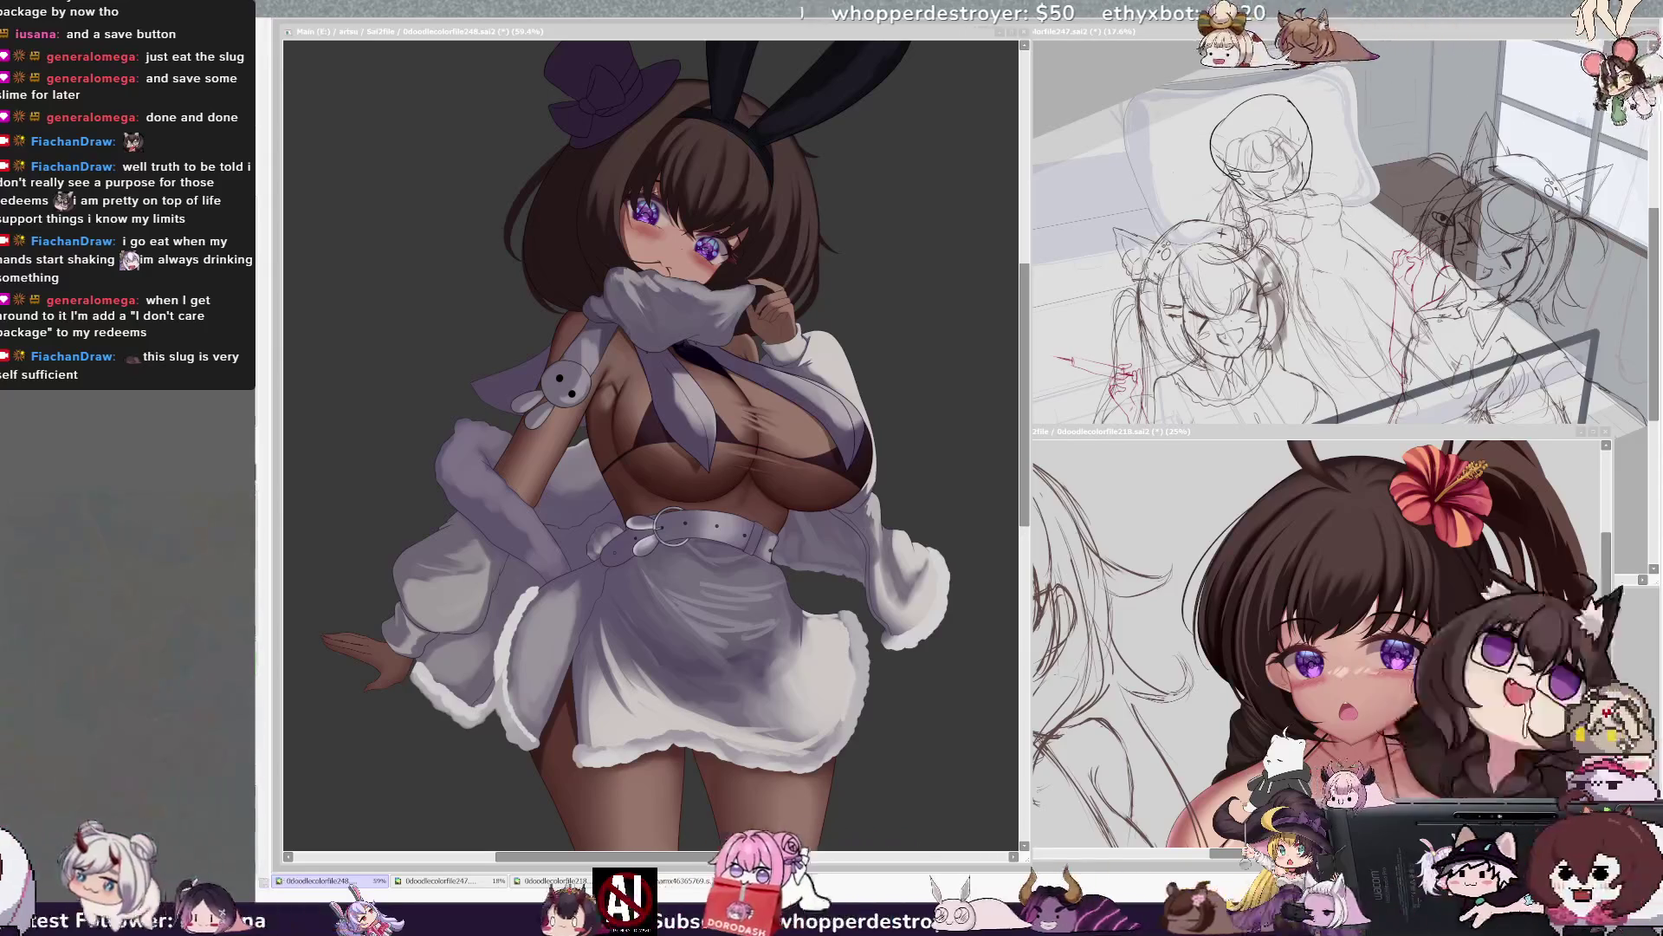
{"action": "left_click", "coordinate": [901, 314]}
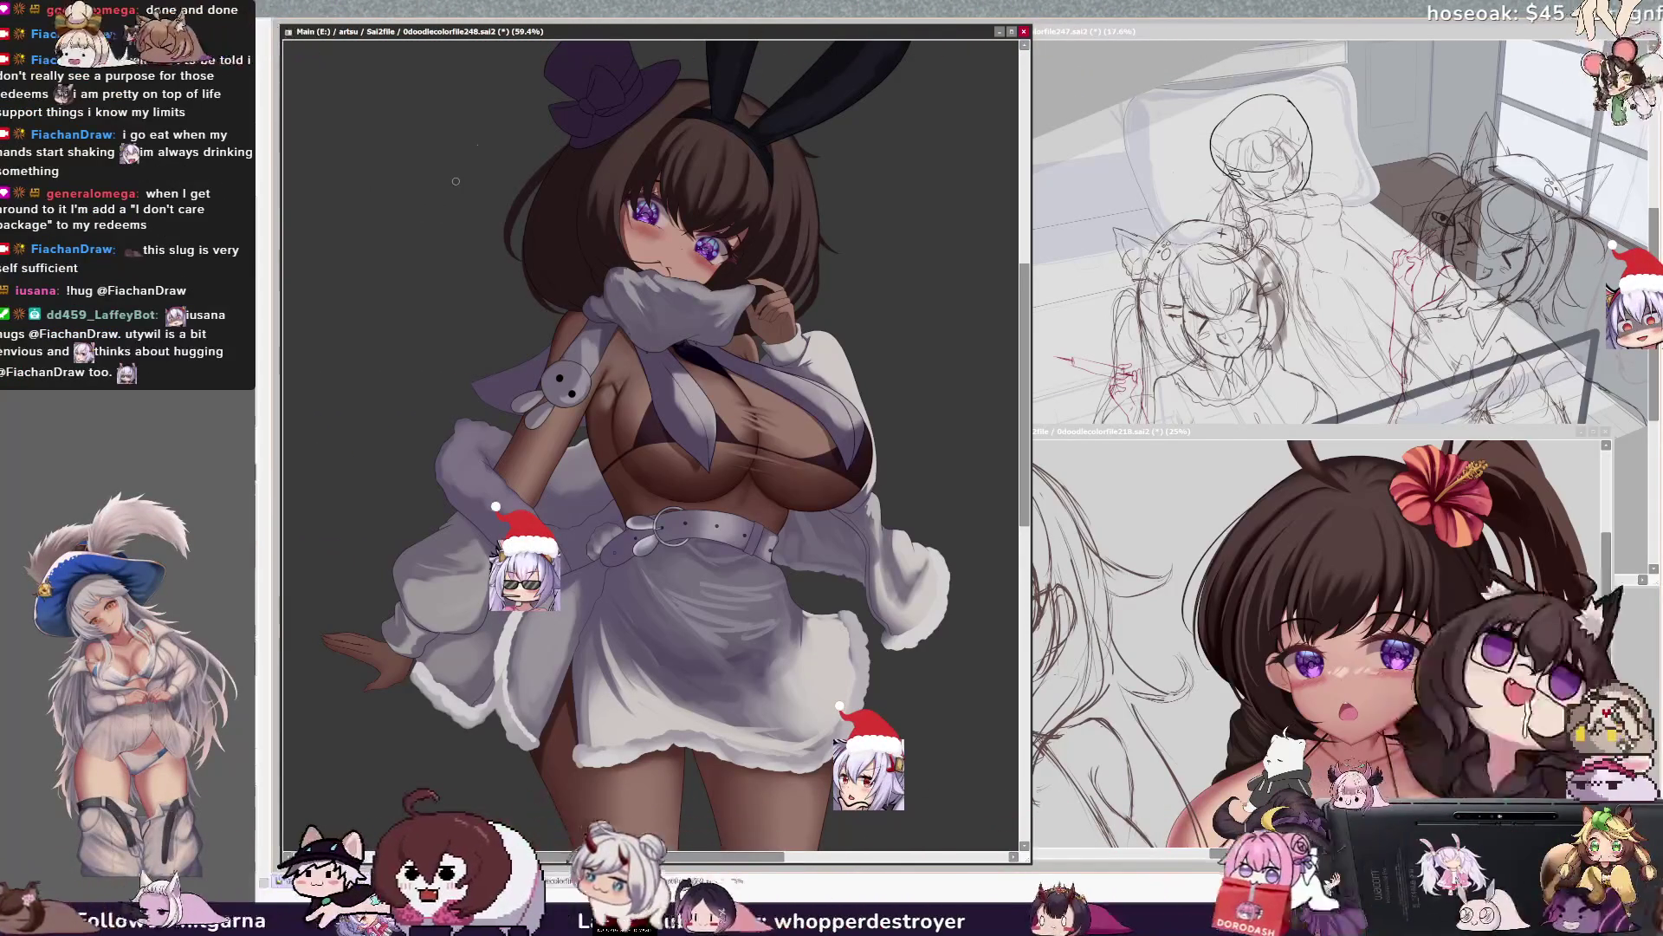
{"action": "key", "text": "Delete"}
Zoom in, then pull back to 35.3% and tilt the view about 30° on the full figure.
{"action": "scroll", "coordinate": [577, 80], "scroll_direction": "up", "scroll_amount": 5}
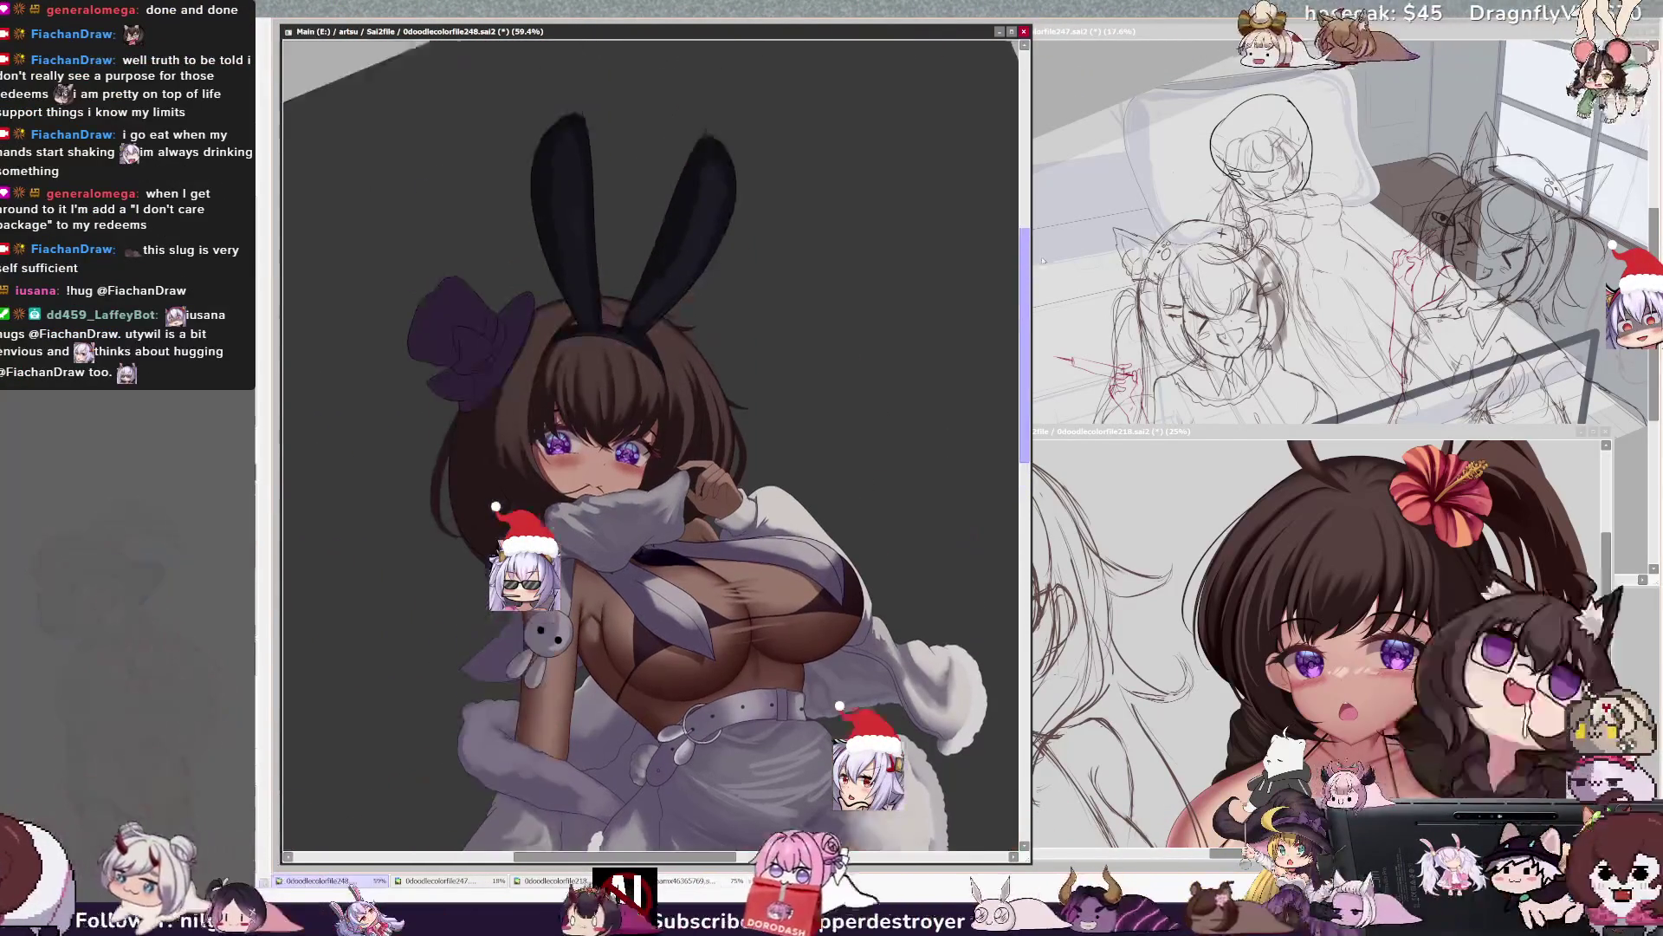
{"action": "scroll", "coordinate": [577, 80], "scroll_direction": "up", "scroll_amount": 1}
{"action": "scroll", "coordinate": [654, 168], "scroll_direction": "up", "scroll_amount": 1}
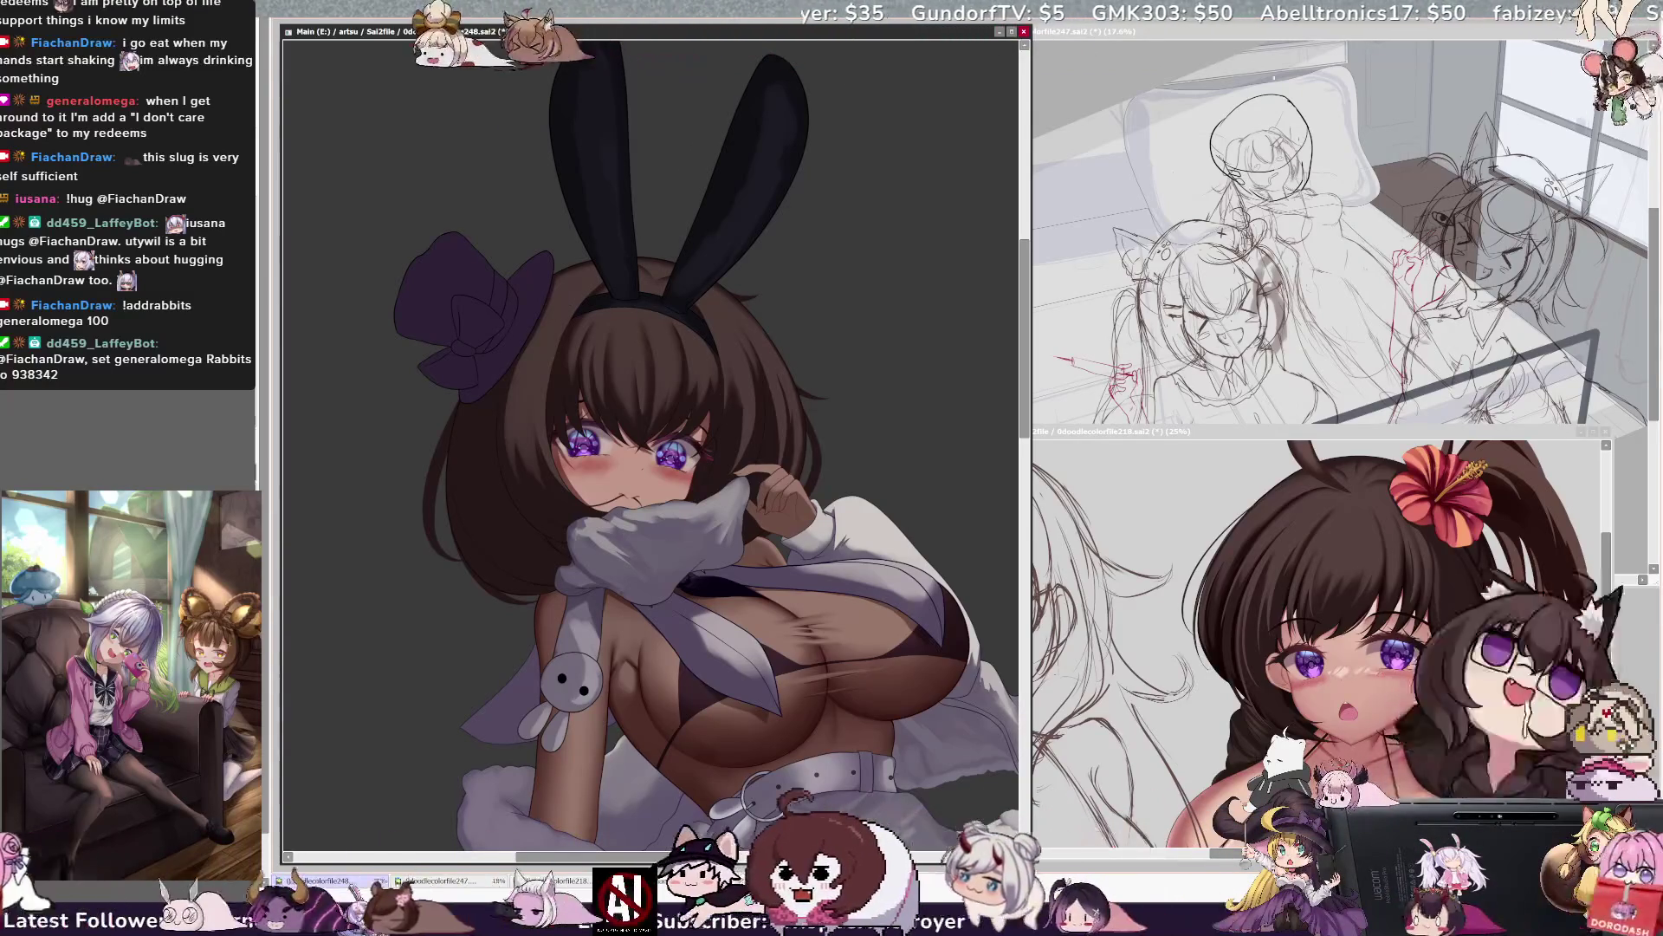
{"action": "left_click_drag", "start_coordinate": [787, 450], "coordinate": [815, 532]}
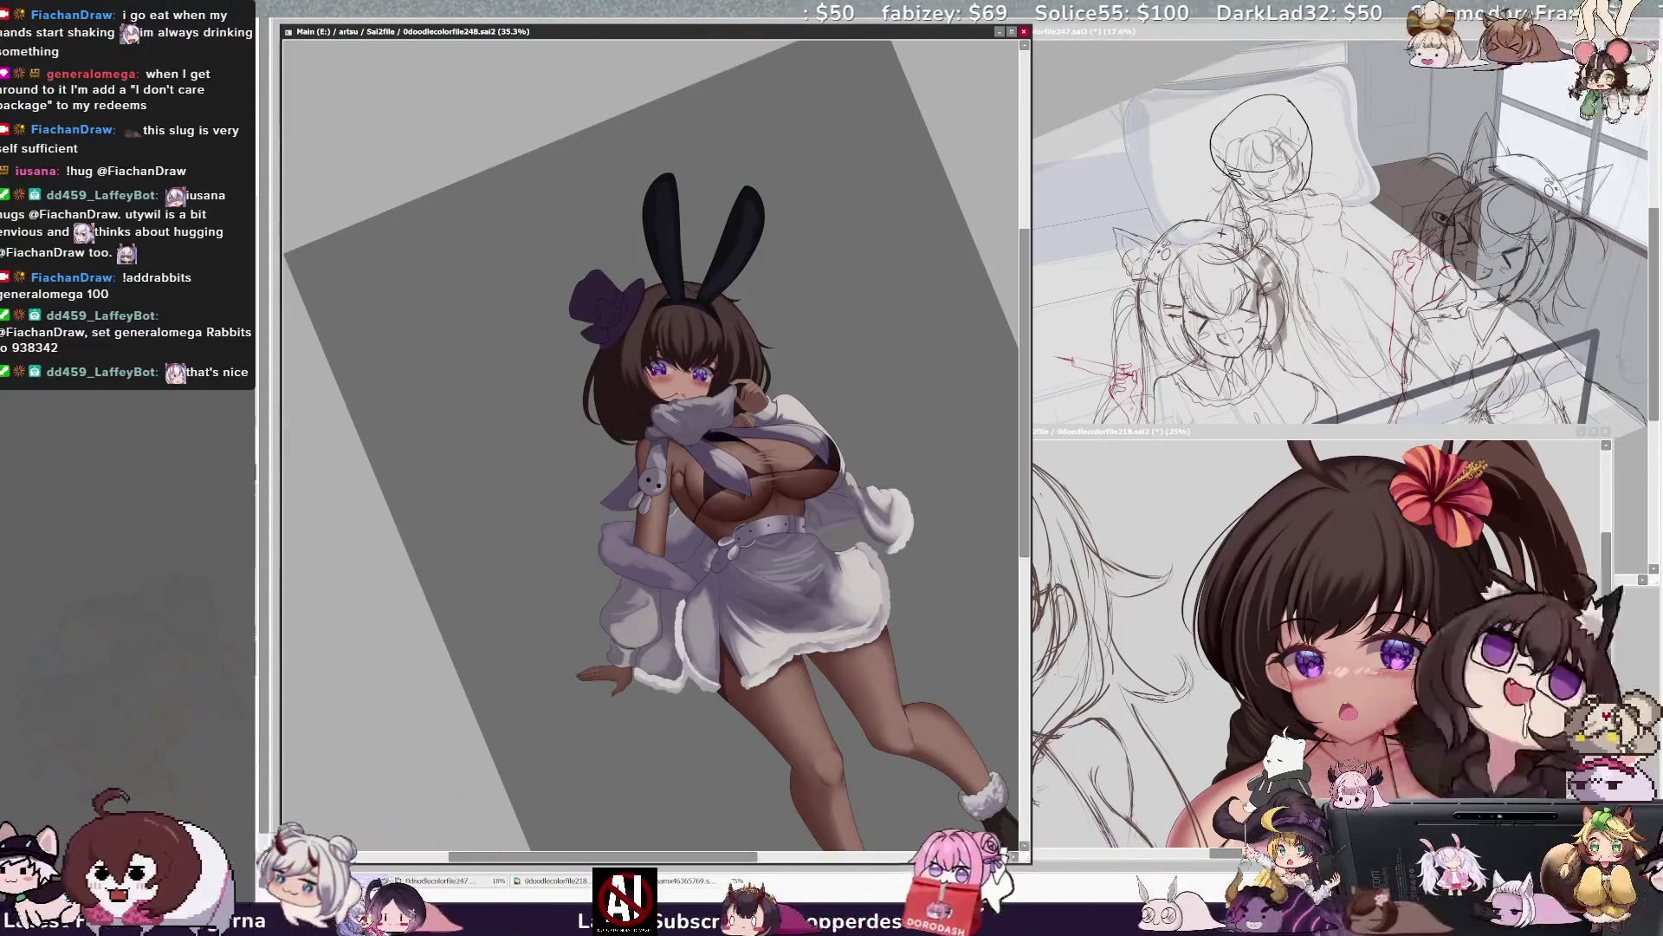
Reduce the view tilt to about 12° and recentre the figure from bunny ears to boots.
{"action": "left_click_drag", "start_coordinate": [780, 520], "coordinate": [846, 556]}
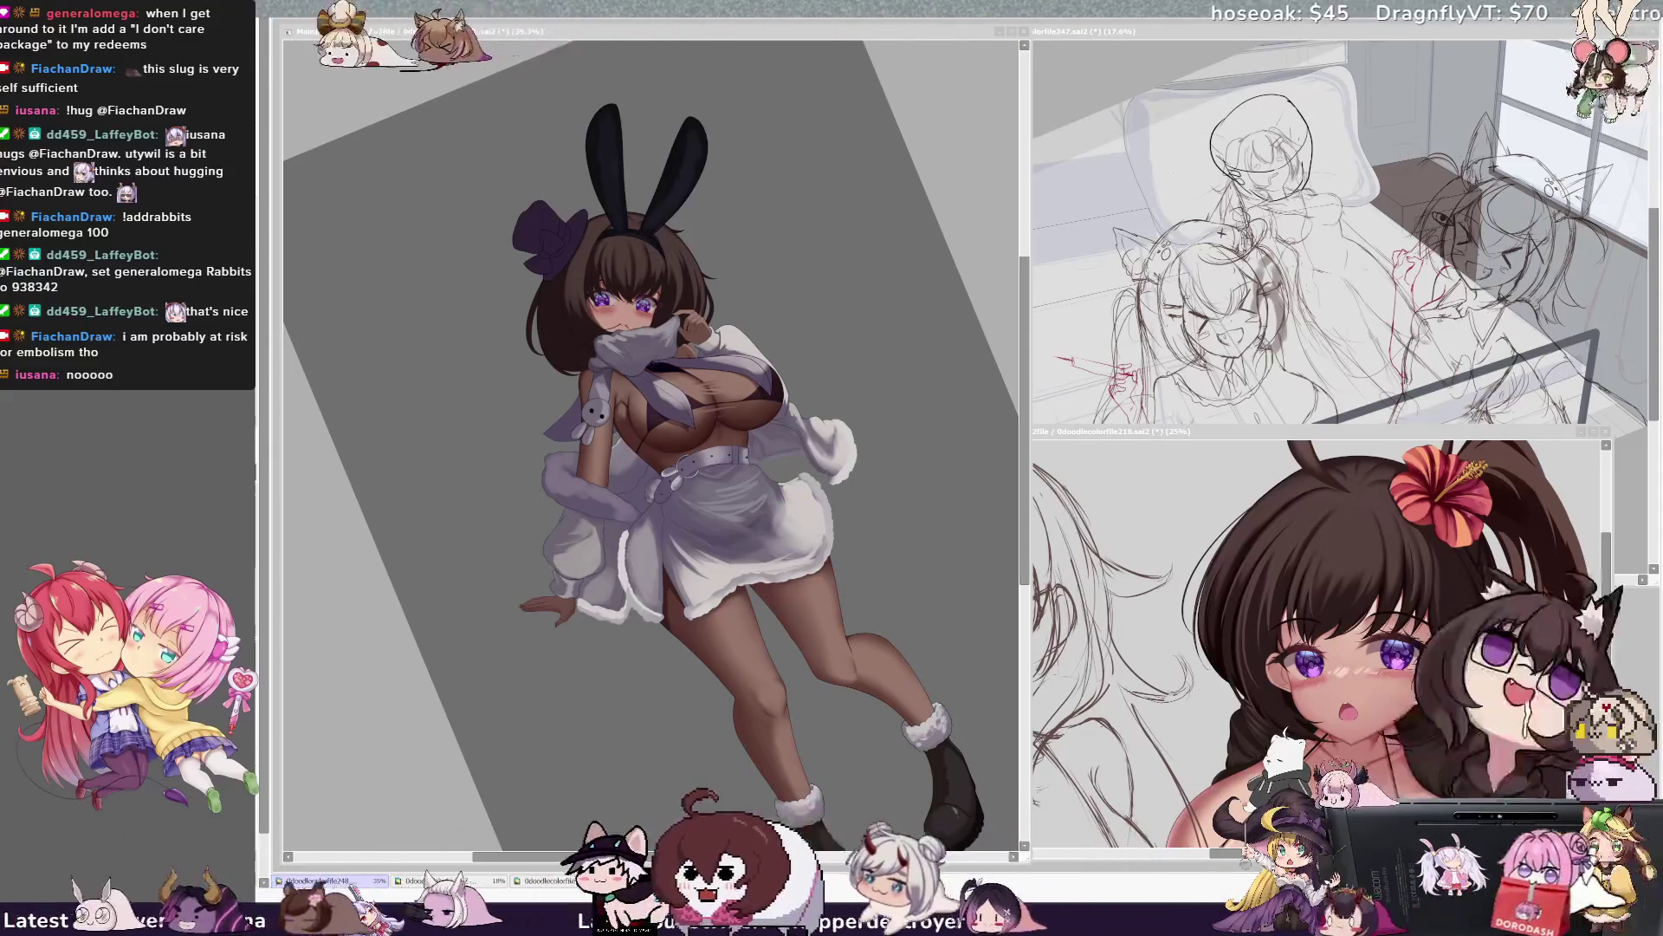
{"action": "left_click", "coordinate": [781, 284]}
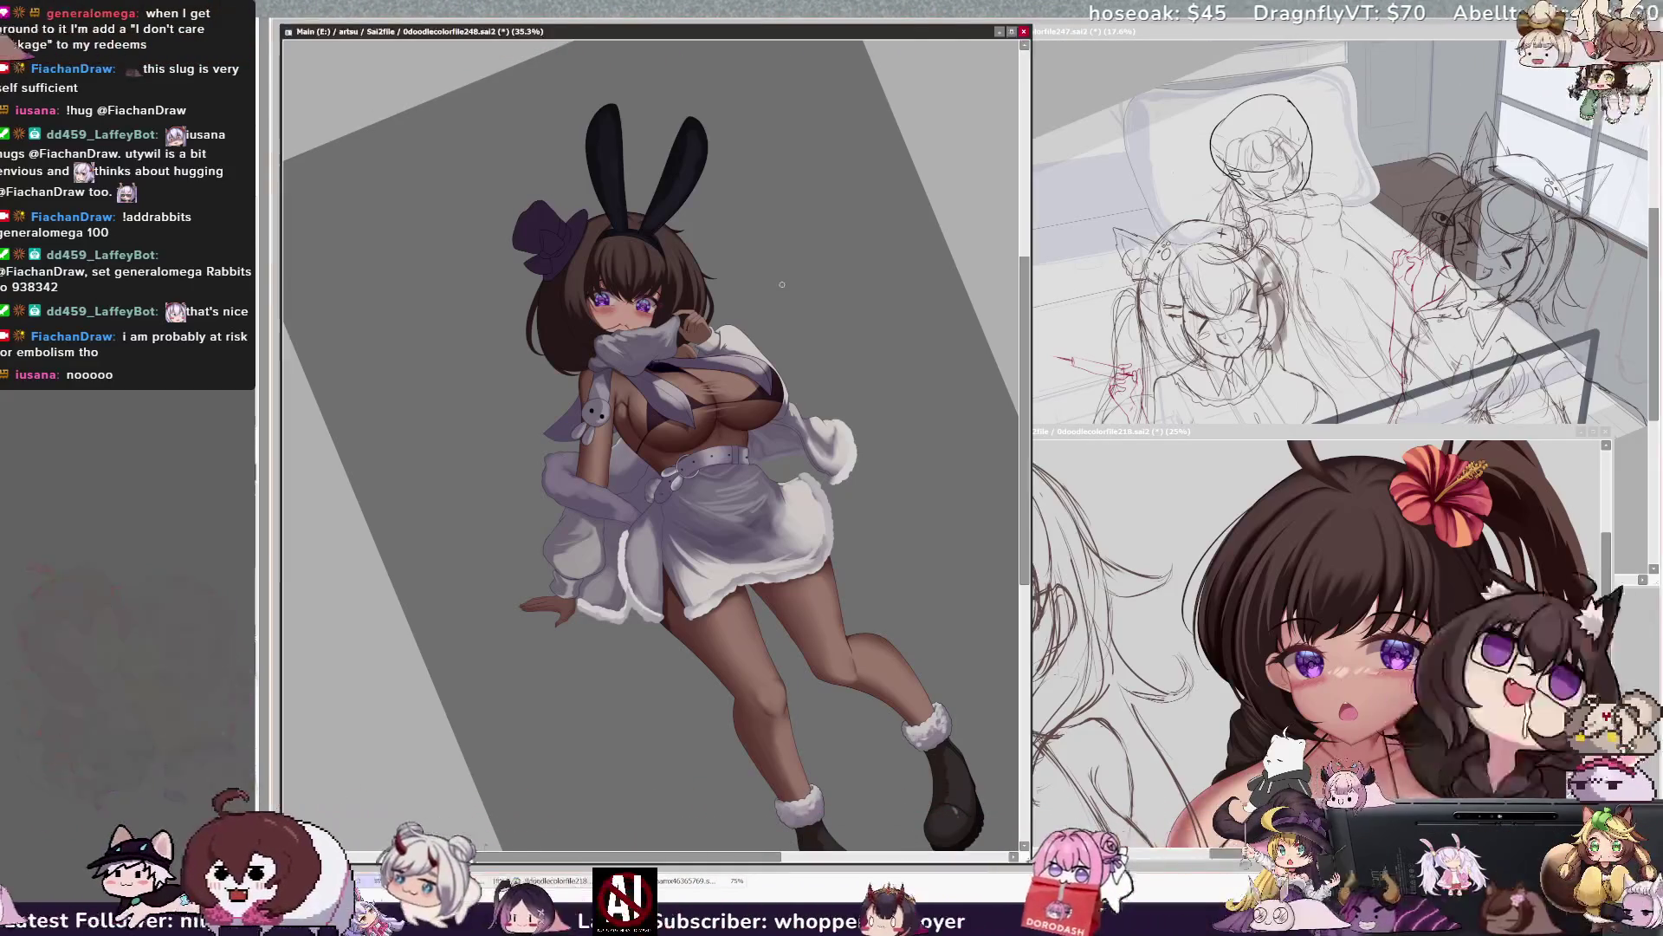
Reset the view upright and mirror it to check the figure's balance.
{"action": "key", "text": "Home"}
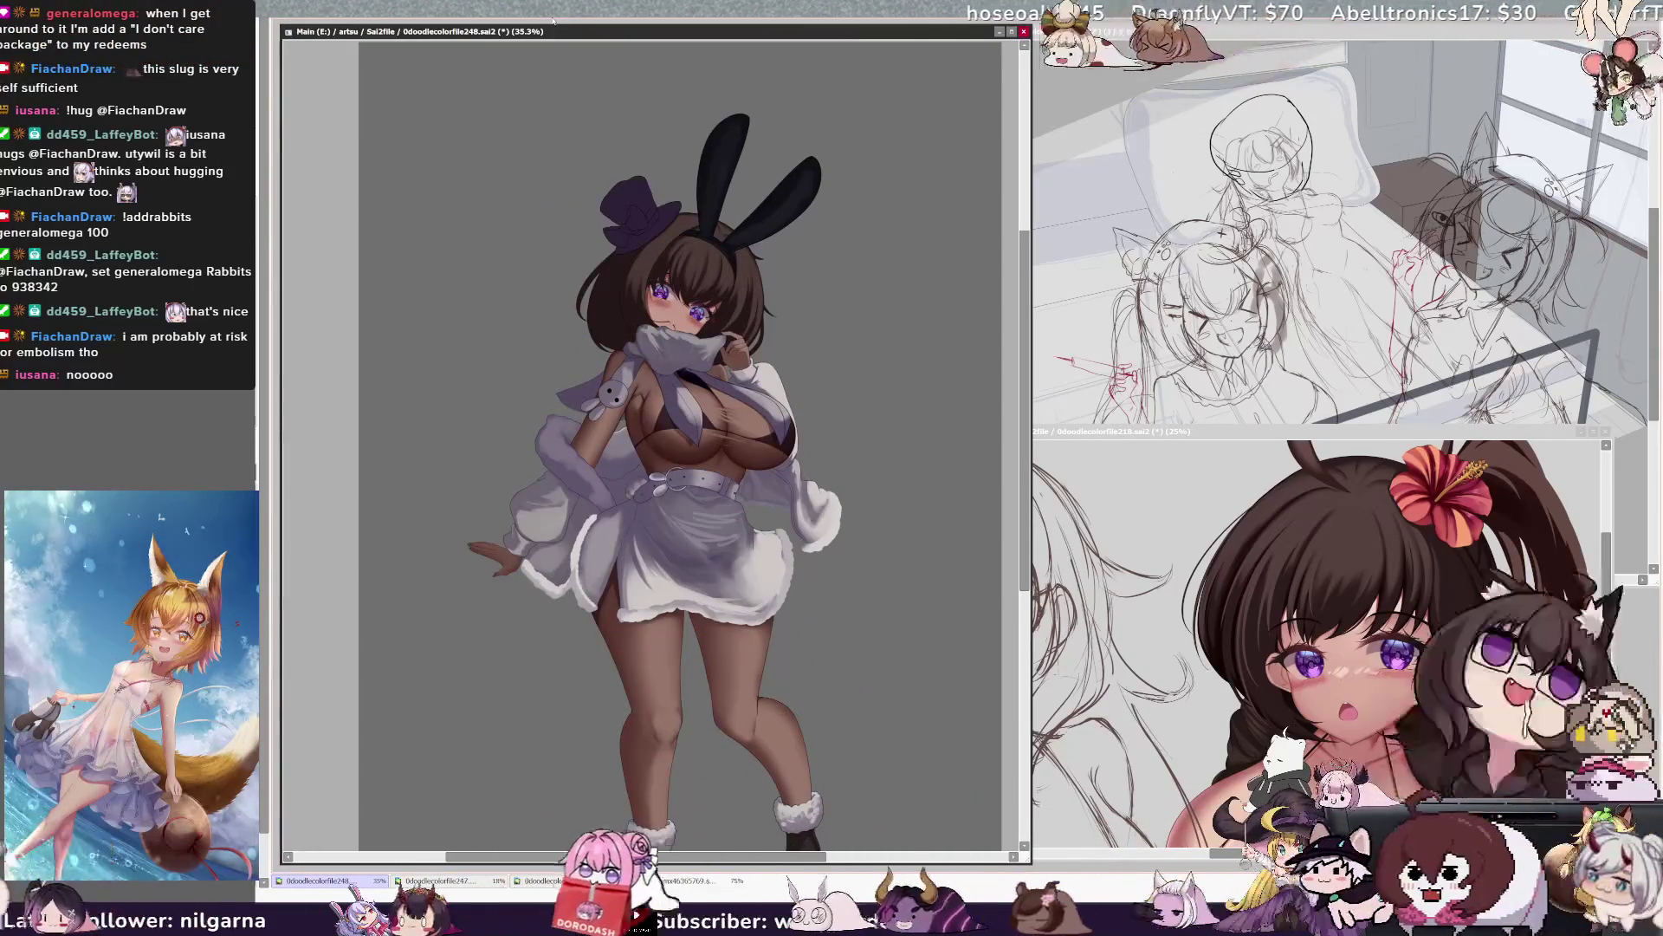
{"action": "left_click_drag", "start_coordinate": [1027, 442], "coordinate": [1030, 426]}
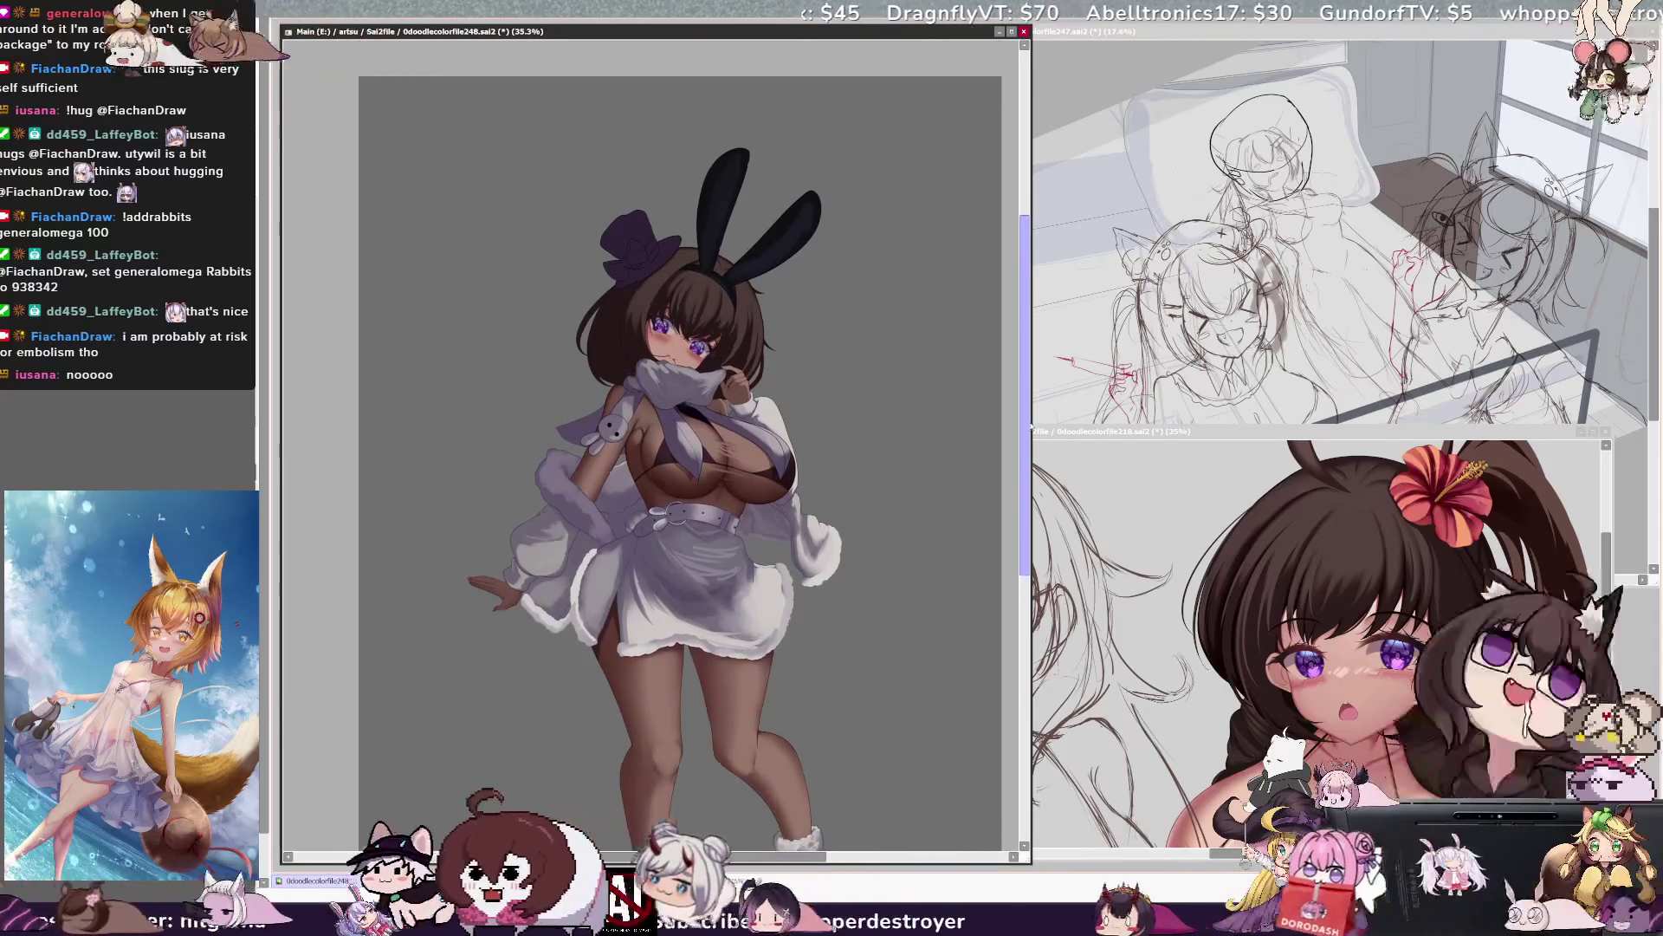
{"action": "key", "text": "h"}
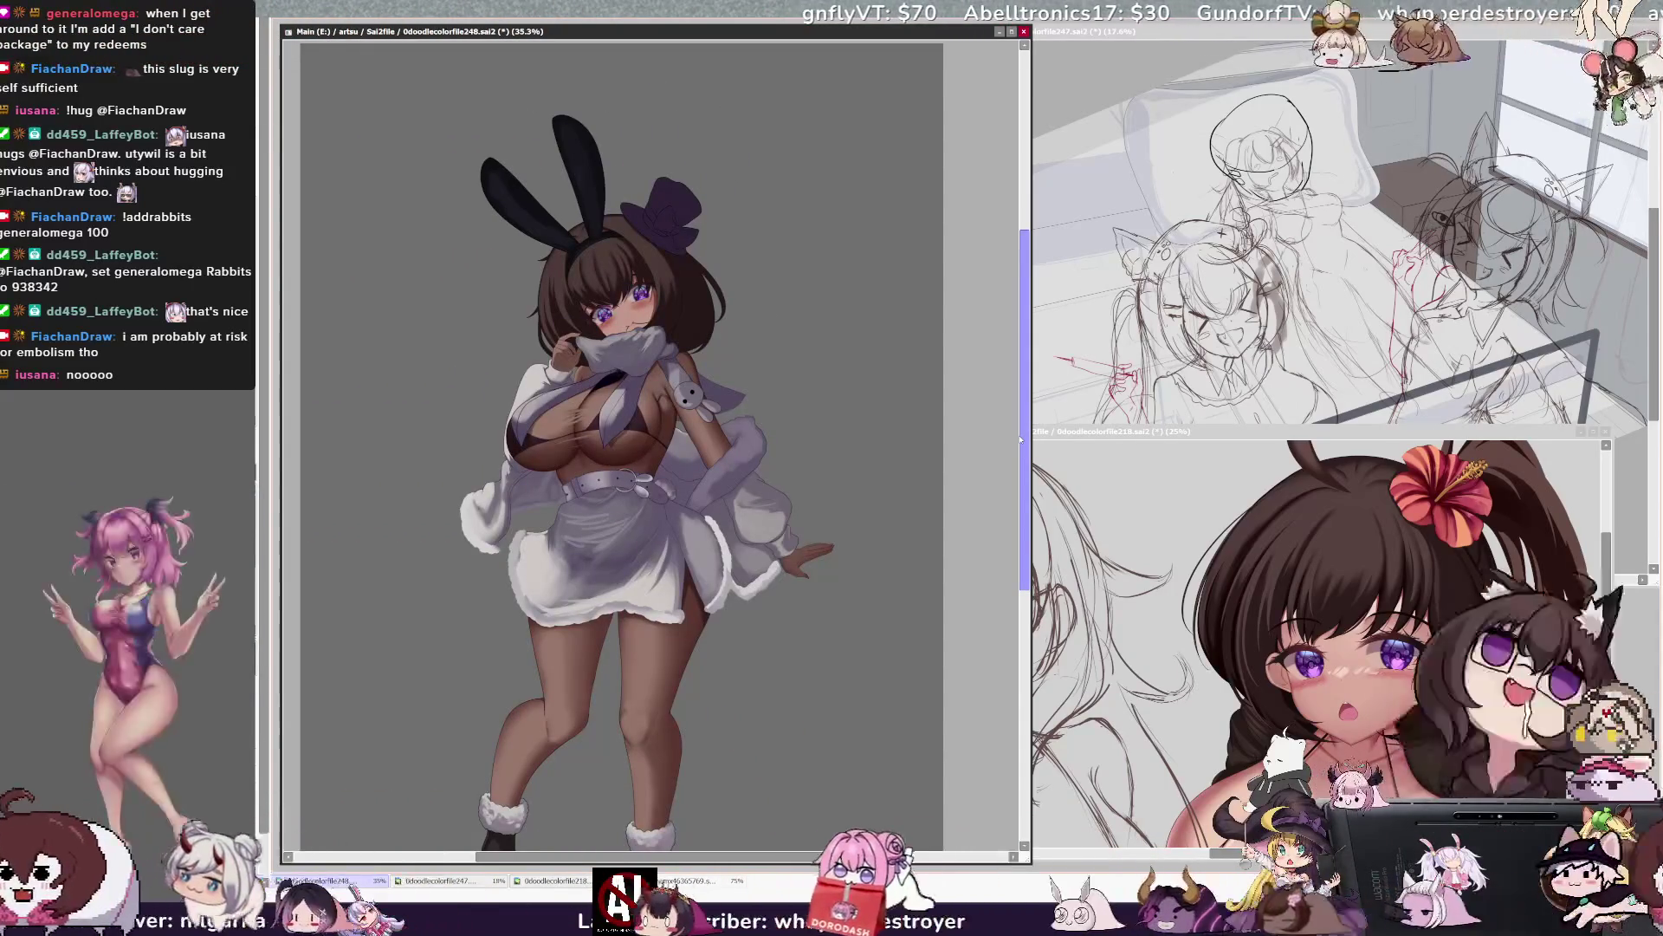
{"action": "scroll", "coordinate": [1020, 446], "scroll_direction": "up", "scroll_amount": 1}
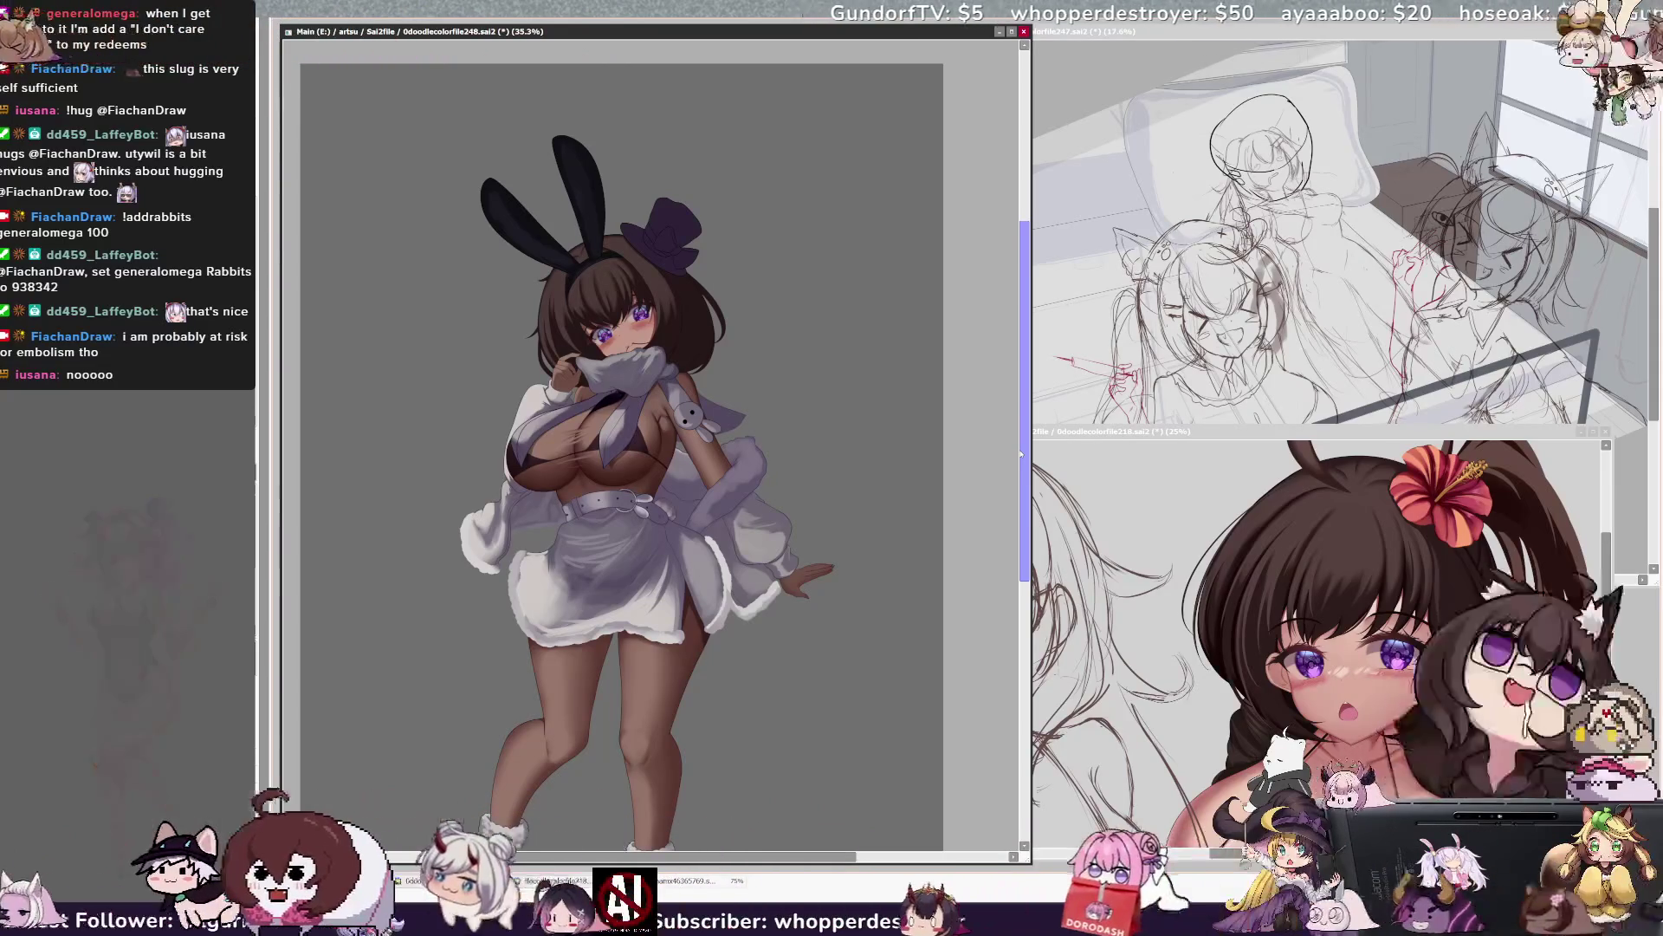
{"action": "scroll", "coordinate": [1023, 490], "scroll_direction": "down", "scroll_amount": 5}
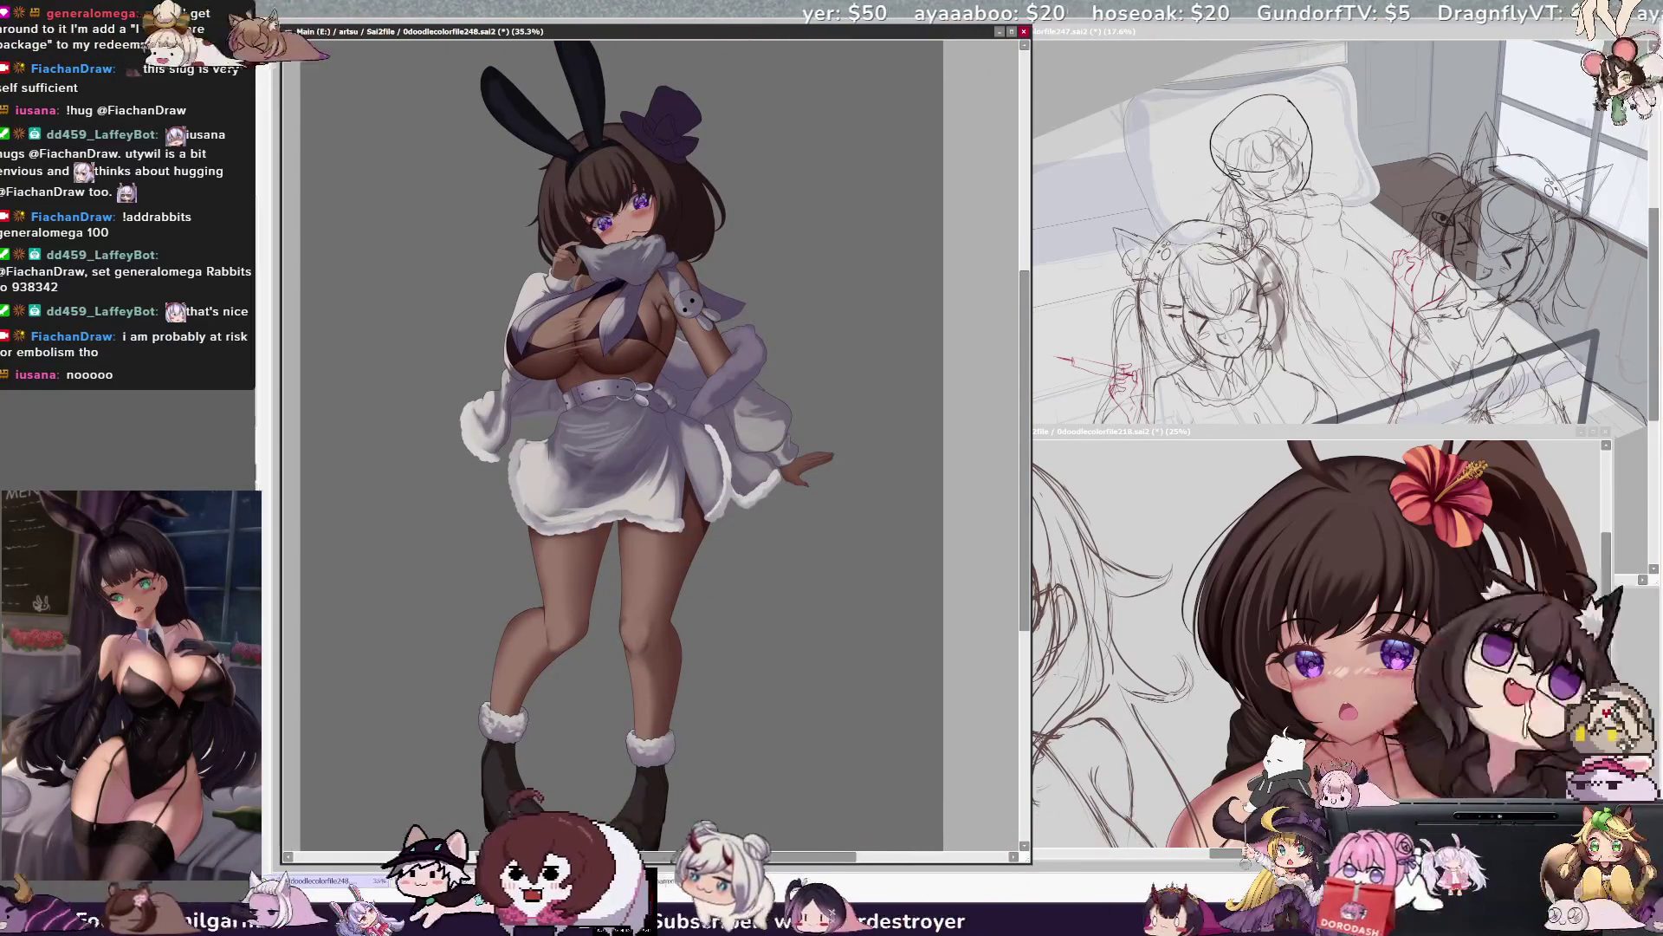
Set the brush size to 29 and mirror the bunny-girl painting horizontally.
{"action": "key", "text": "bracketleft"}
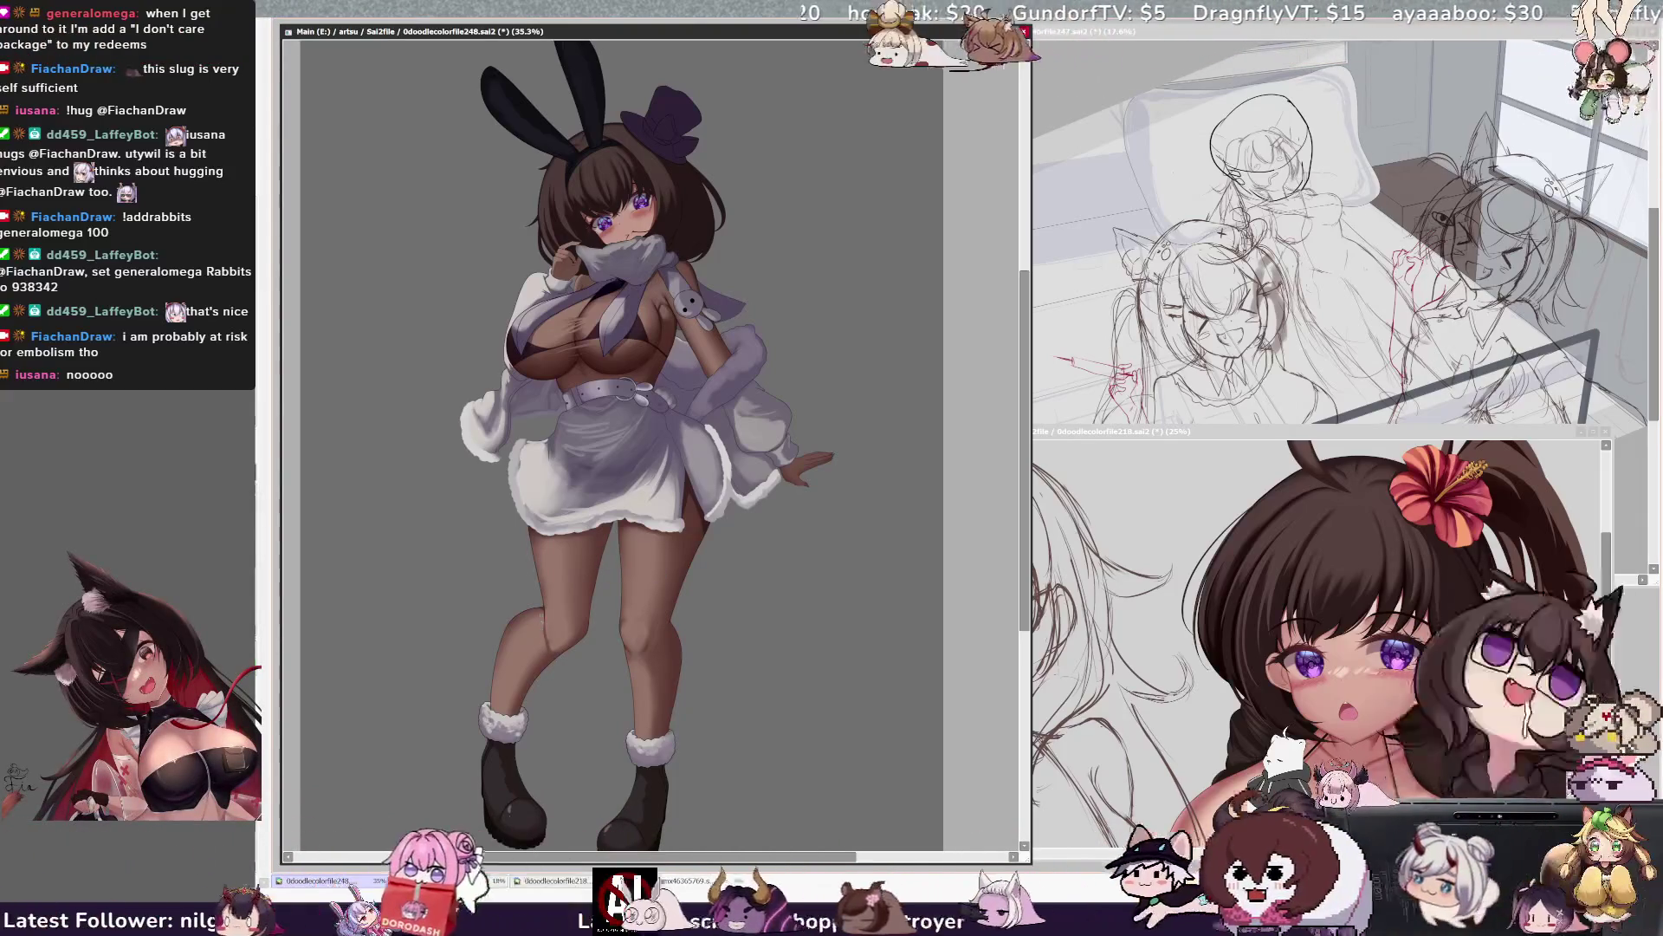
{"action": "key", "text": "bracketleft"}
{"action": "key", "text": "bracketright"}
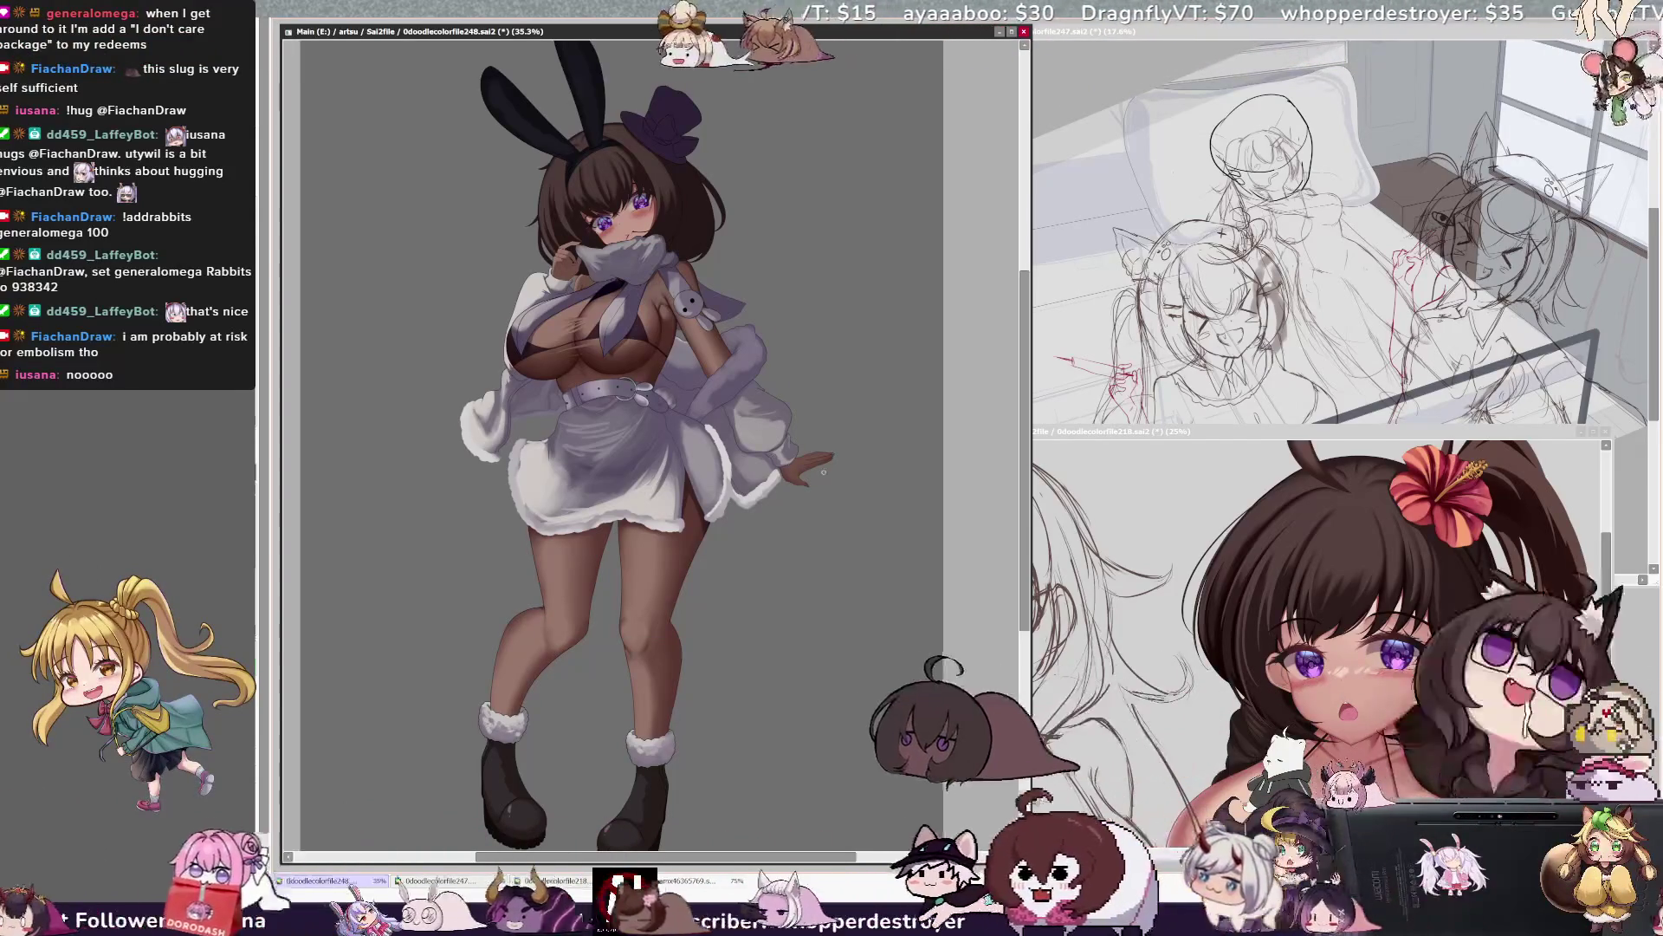
{"action": "key", "text": "h"}
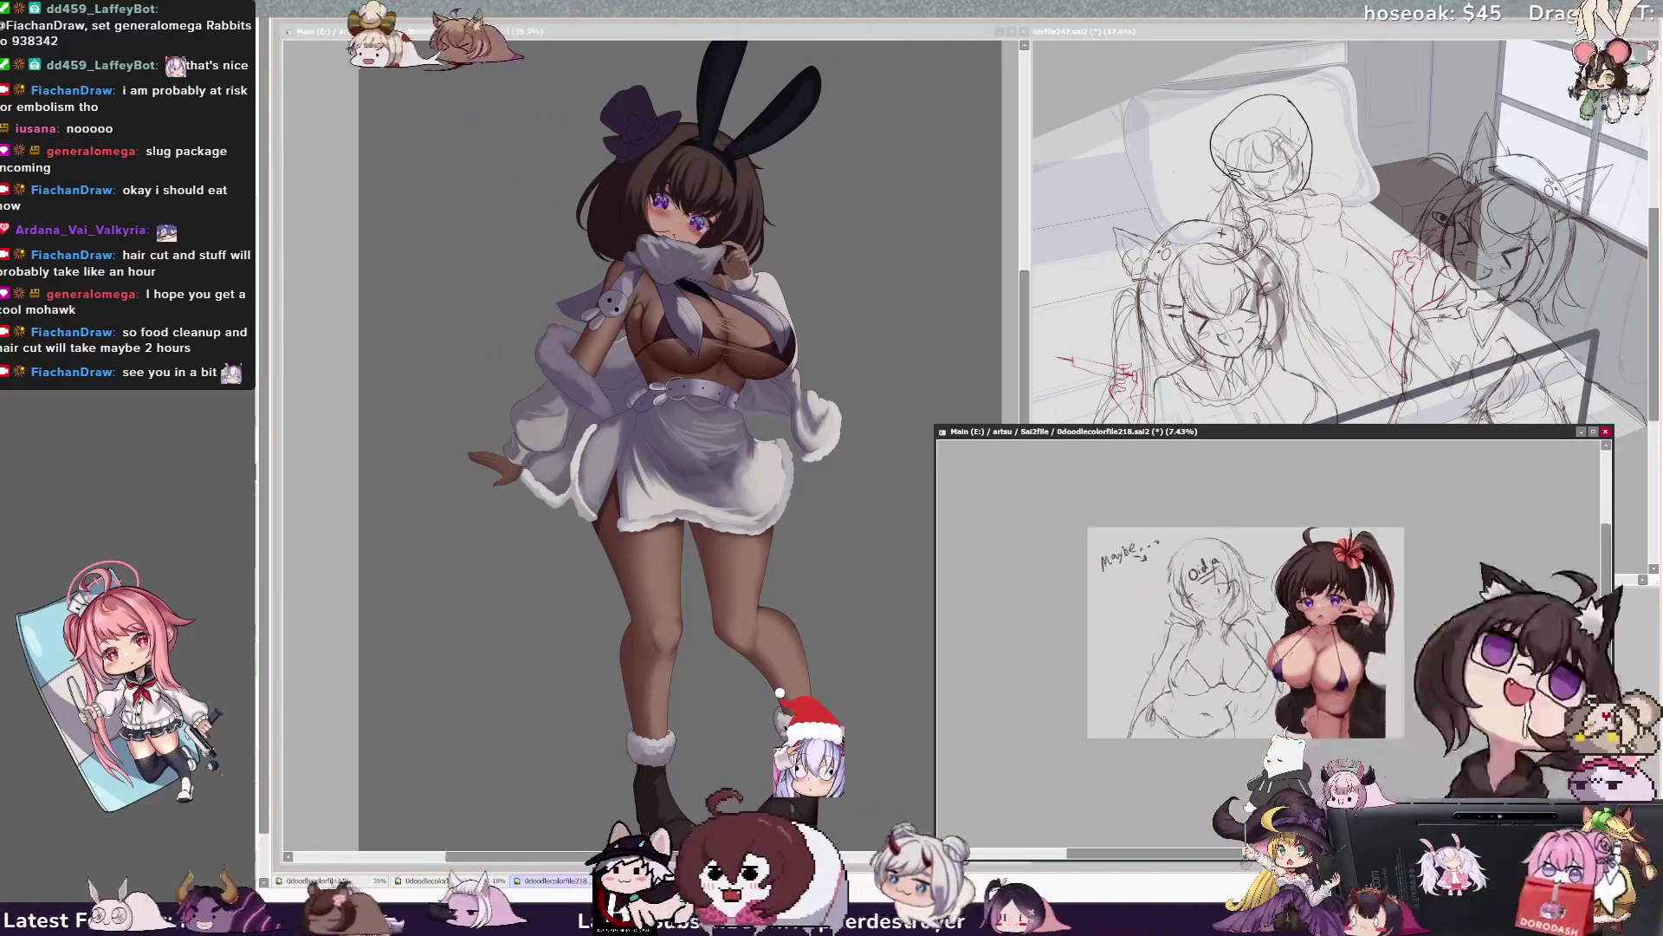
Zoom in and shift the view on the bikini-girl sketch, then bring up the bedroom sketch.
{"action": "key", "text": "ctrl+plus"}
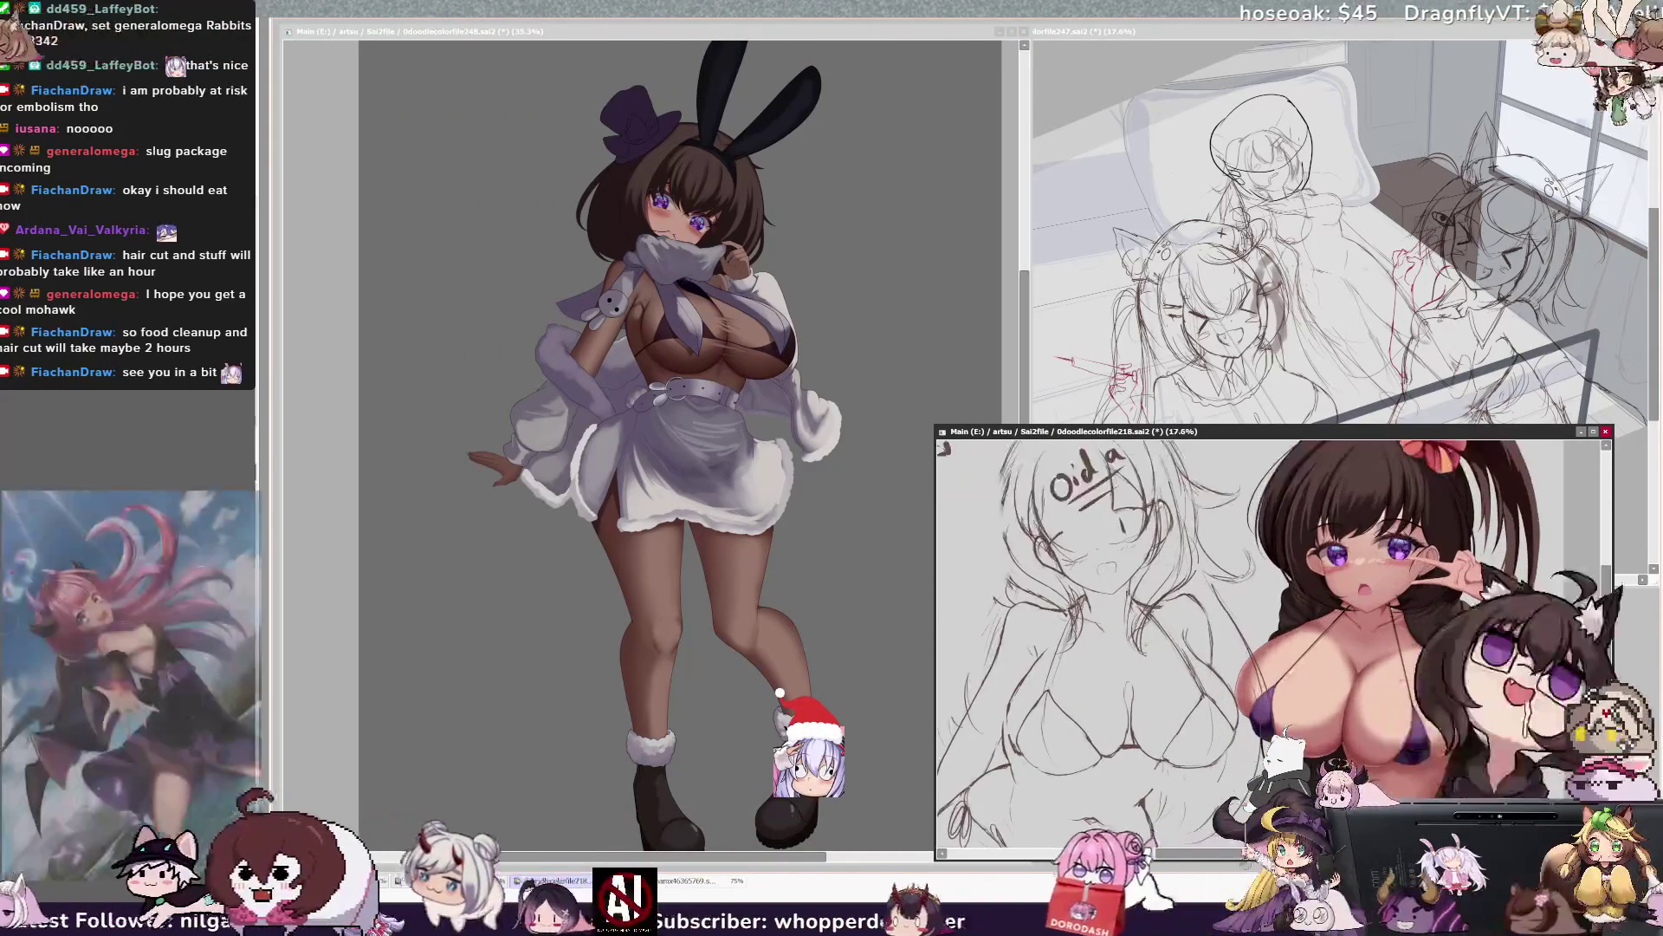
{"action": "left_click_drag", "start_coordinate": [1256, 641], "coordinate": [1234, 663]}
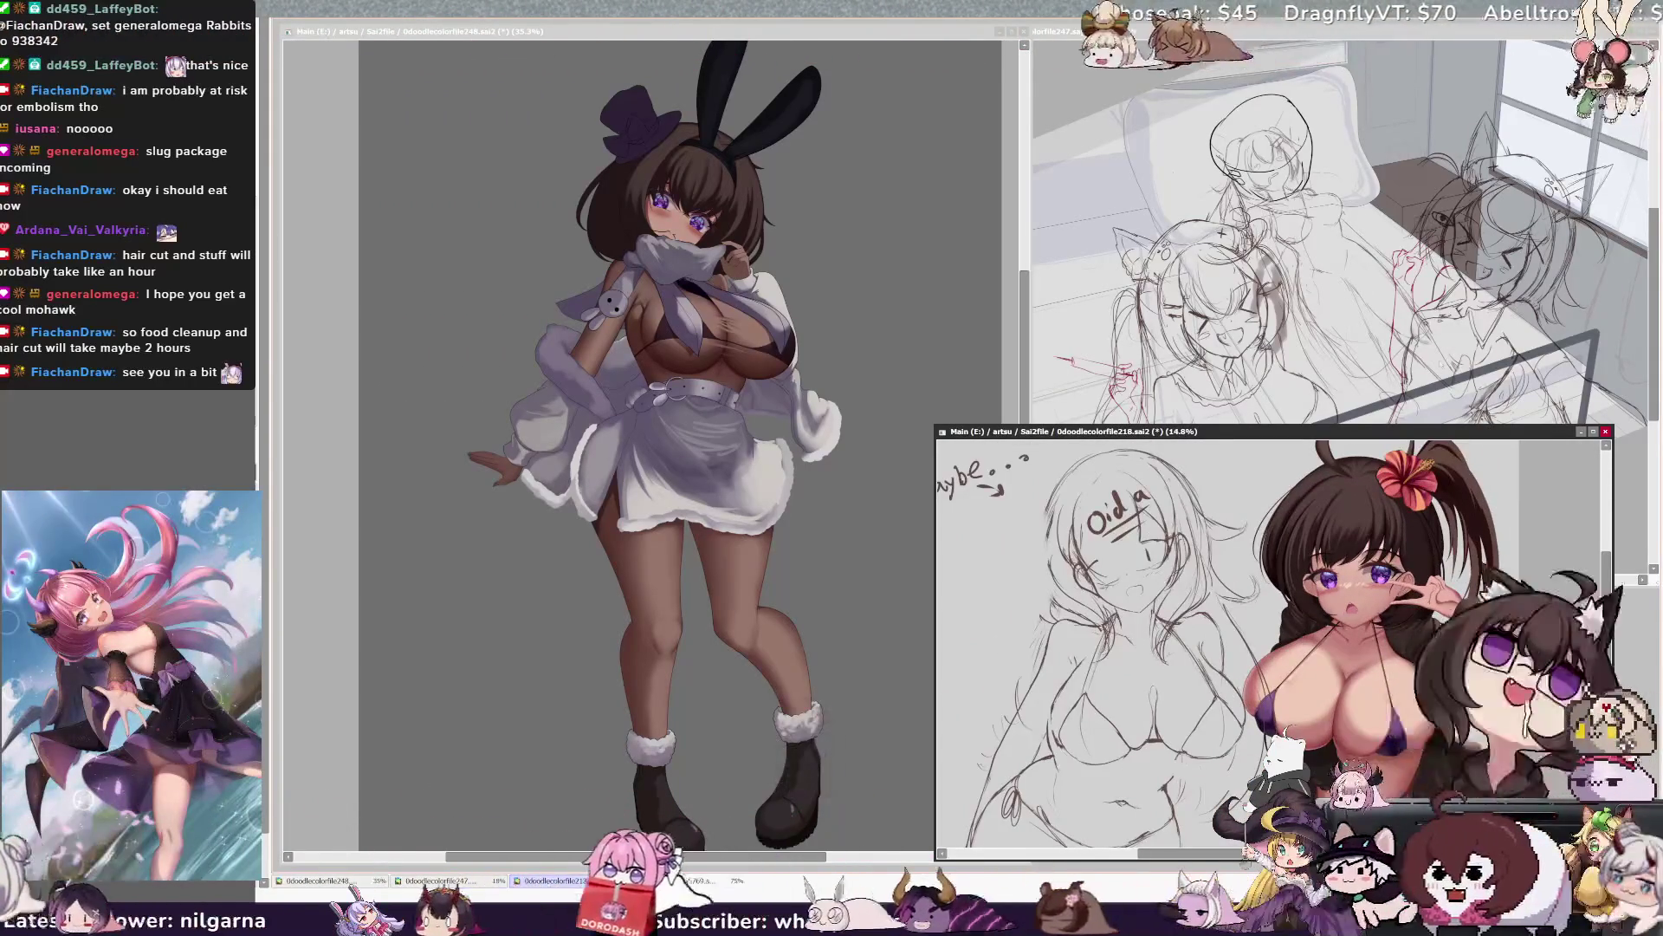
{"action": "left_click", "coordinate": [1272, 36]}
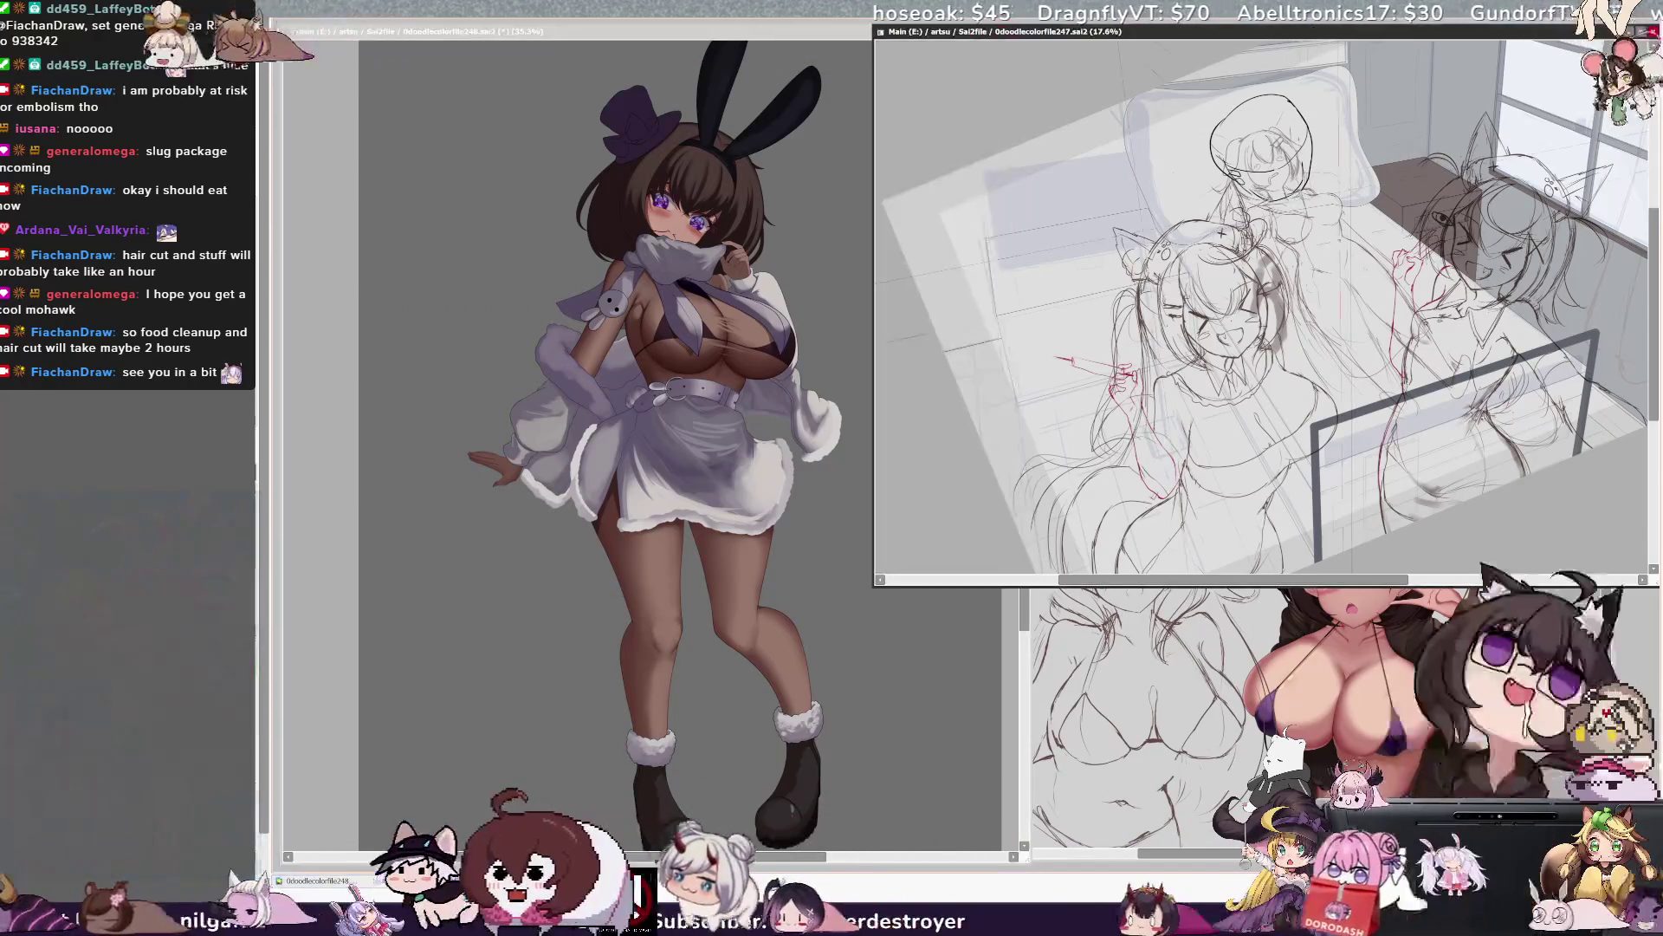
Flip the bedroom sketch back and forth to review it, then return to the bunny-girl painting.
{"action": "key", "text": "h"}
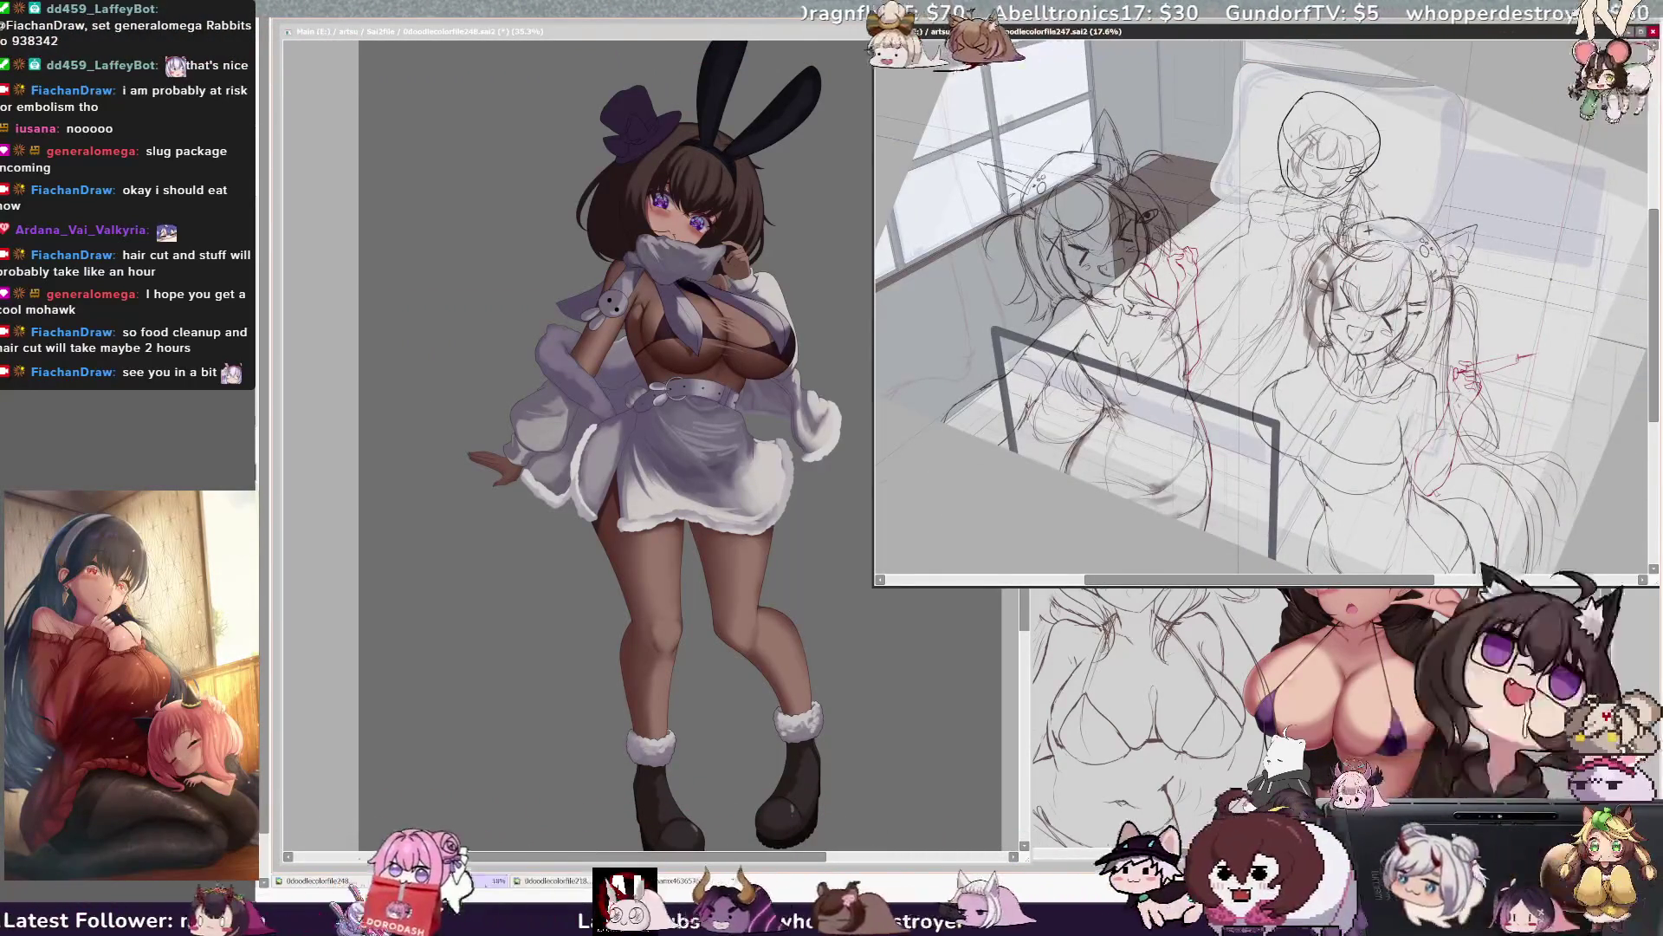
{"action": "key", "text": "h"}
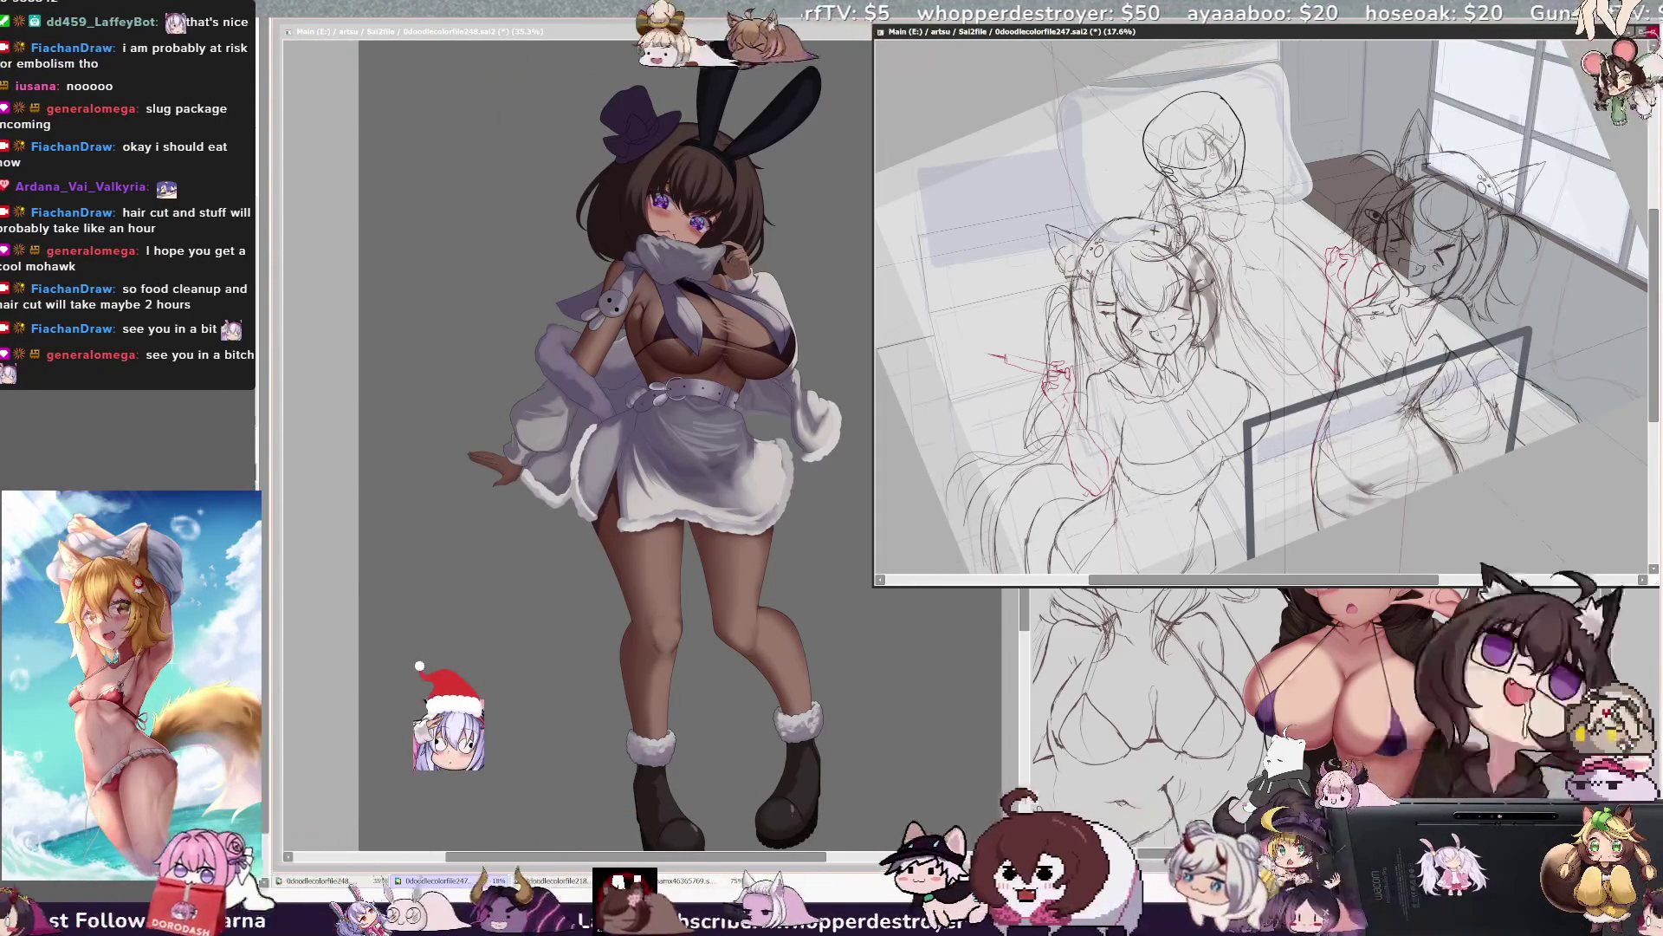
{"action": "key", "text": "h"}
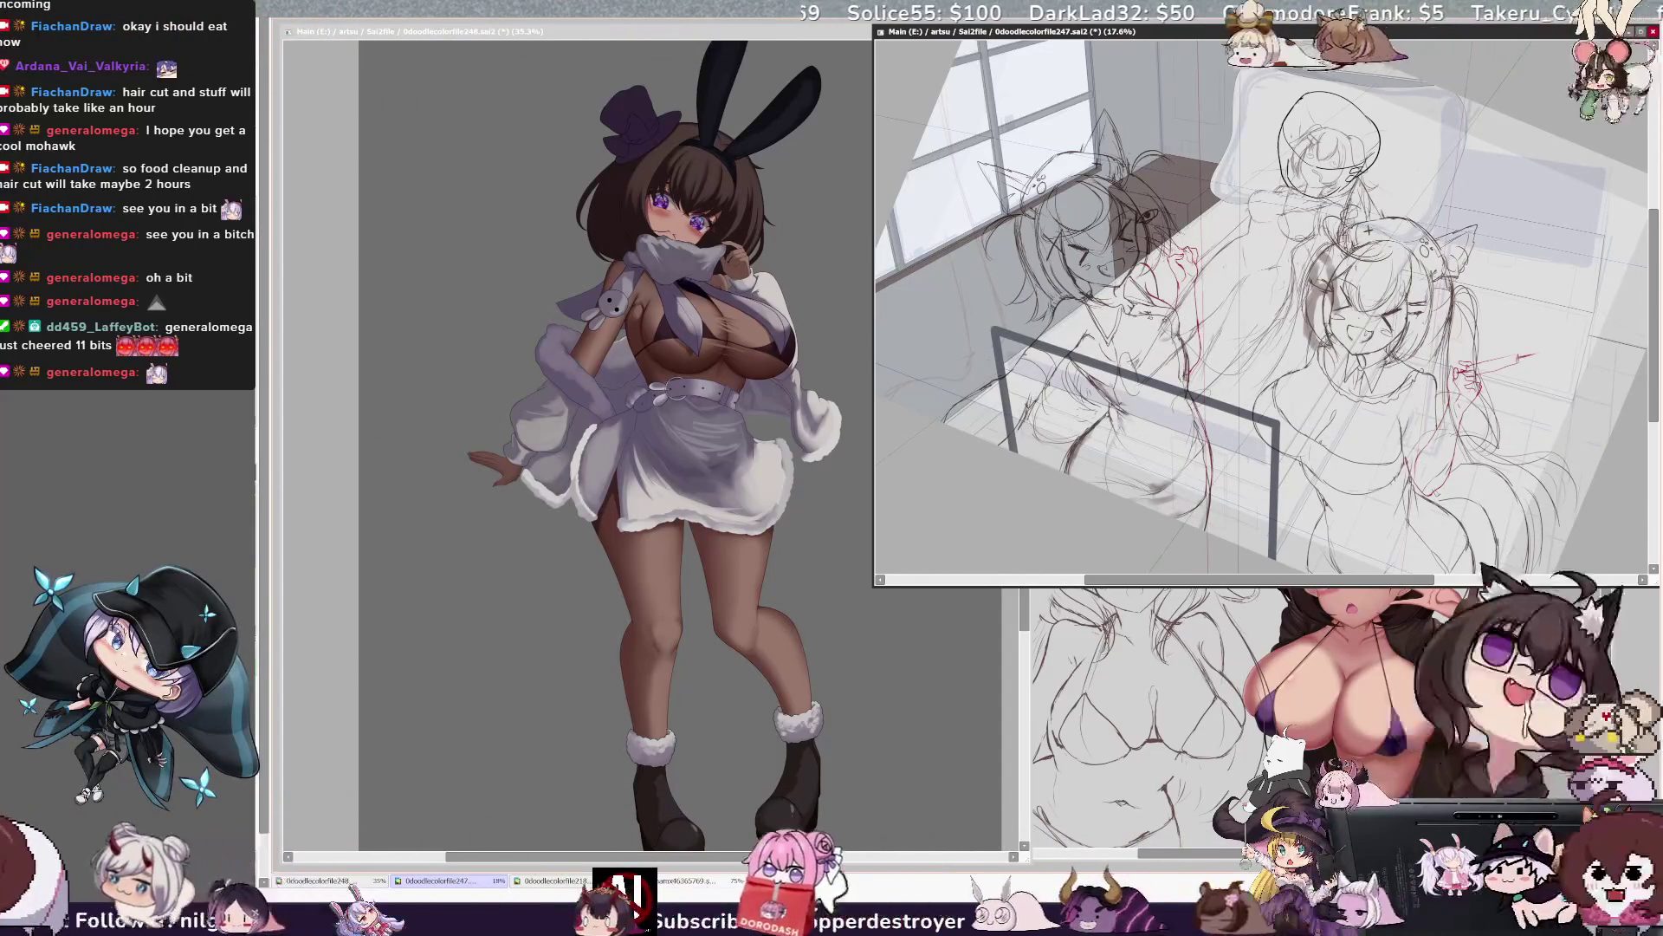
{"action": "key", "text": "h"}
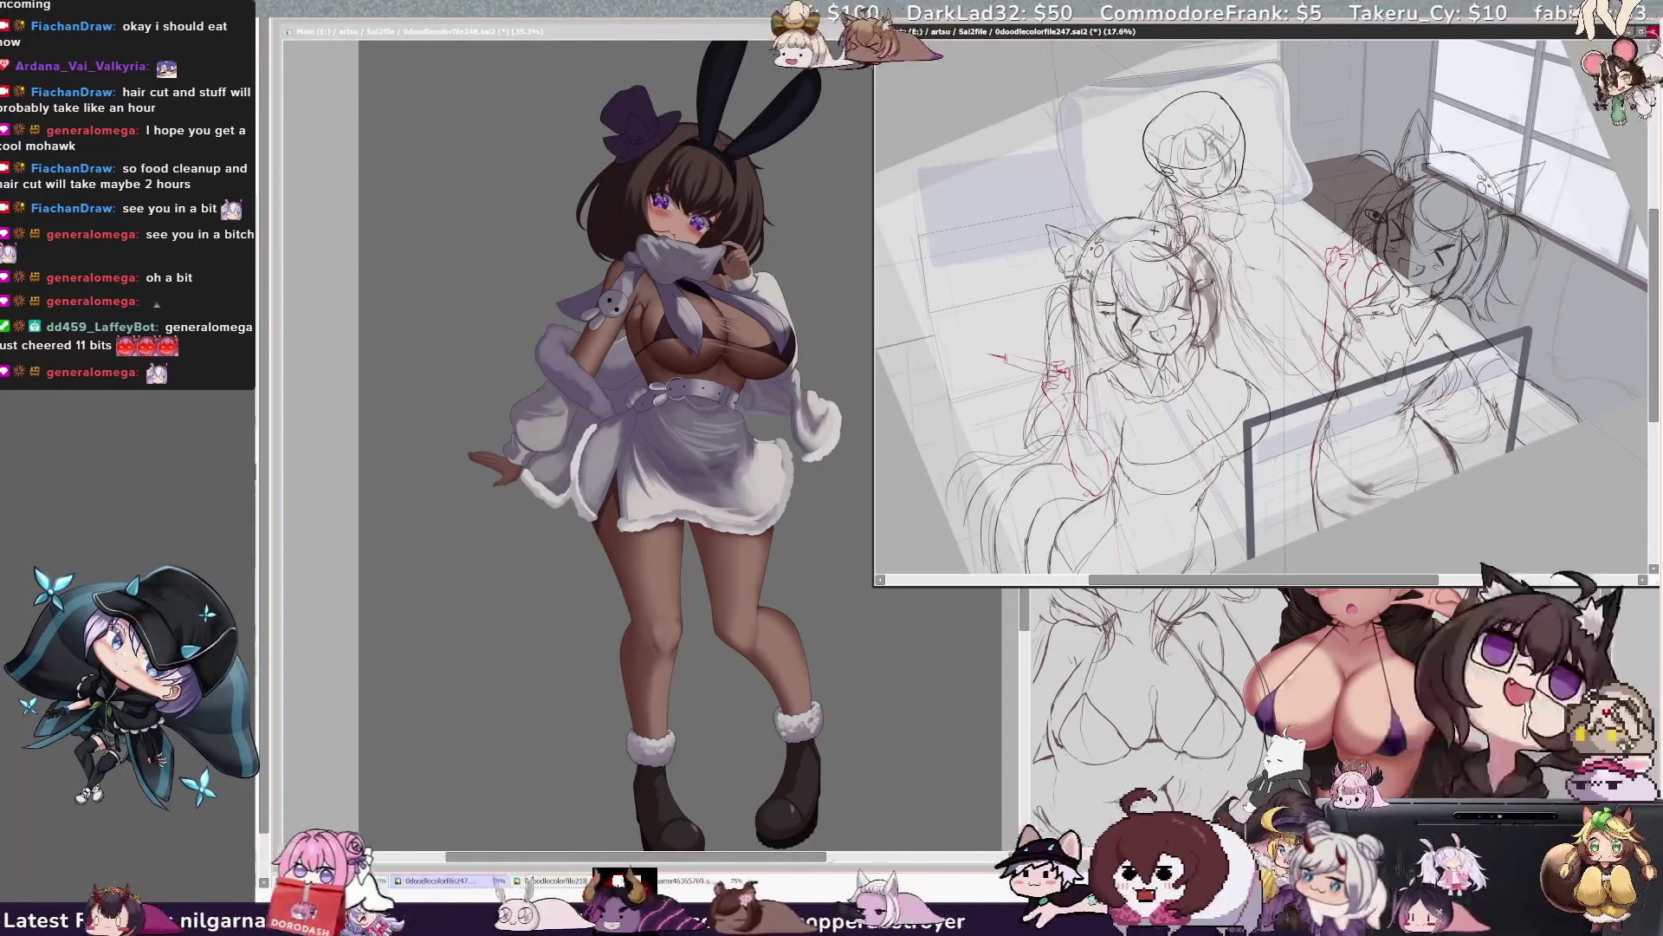
{"action": "left_click", "coordinate": [818, 857]}
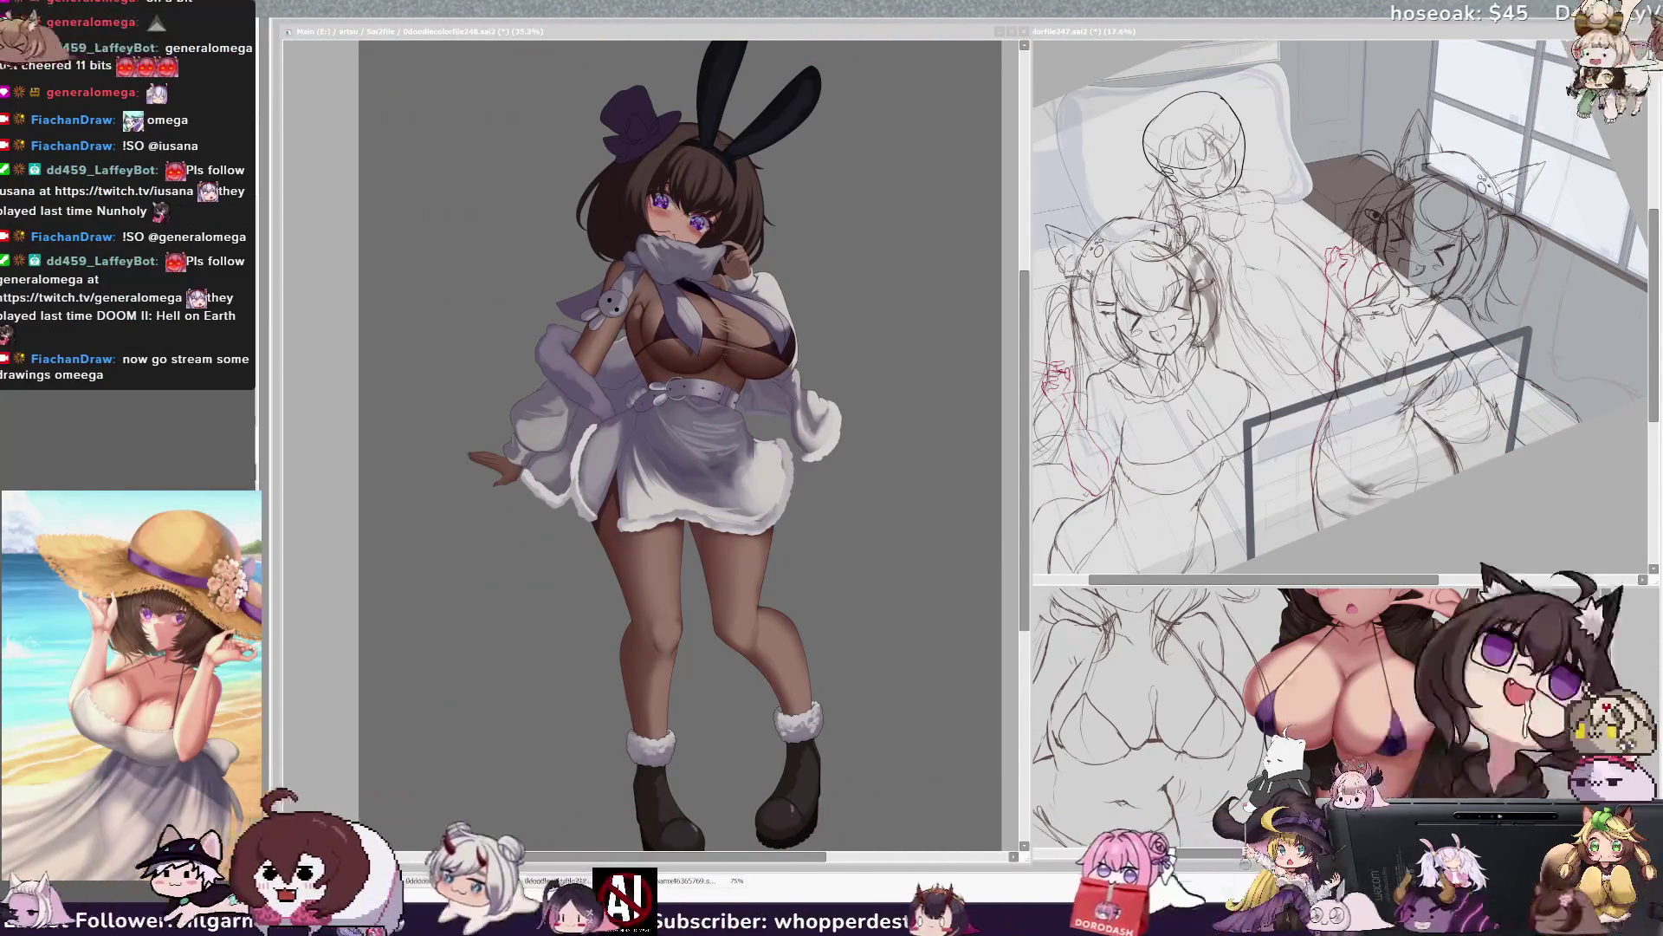
Activate the bunny-girl canvas, shift the view, and set the brush size to 27.
{"action": "left_click", "coordinate": [962, 411]}
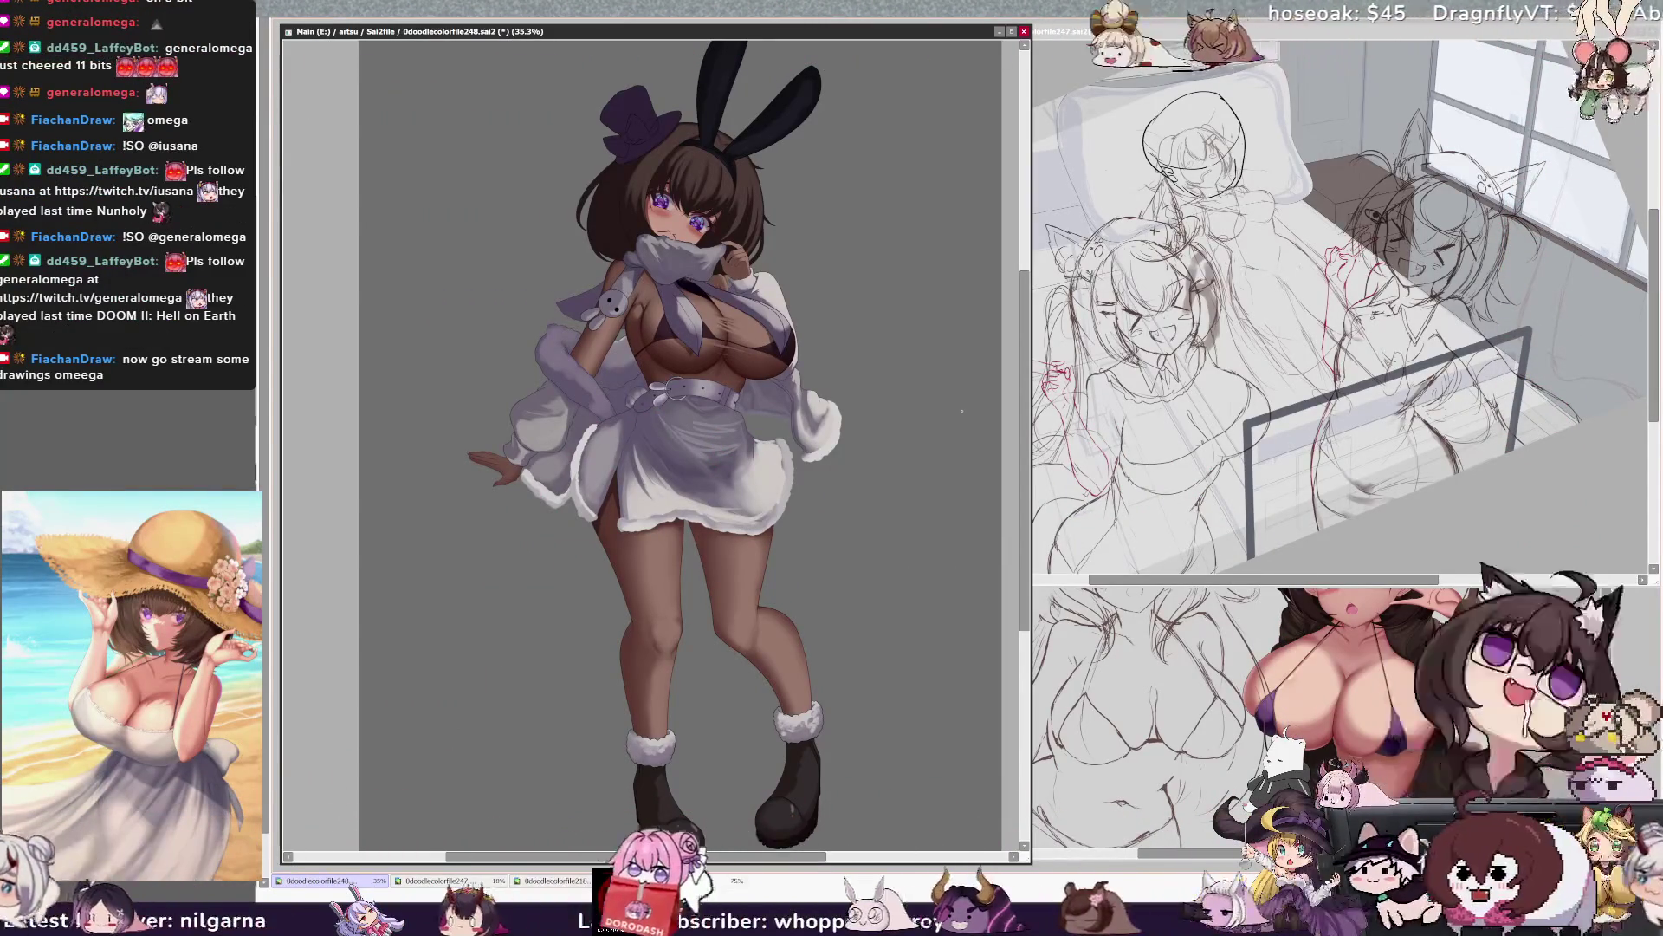
{"action": "left_click_drag", "start_coordinate": [1023, 327], "coordinate": [1033, 310]}
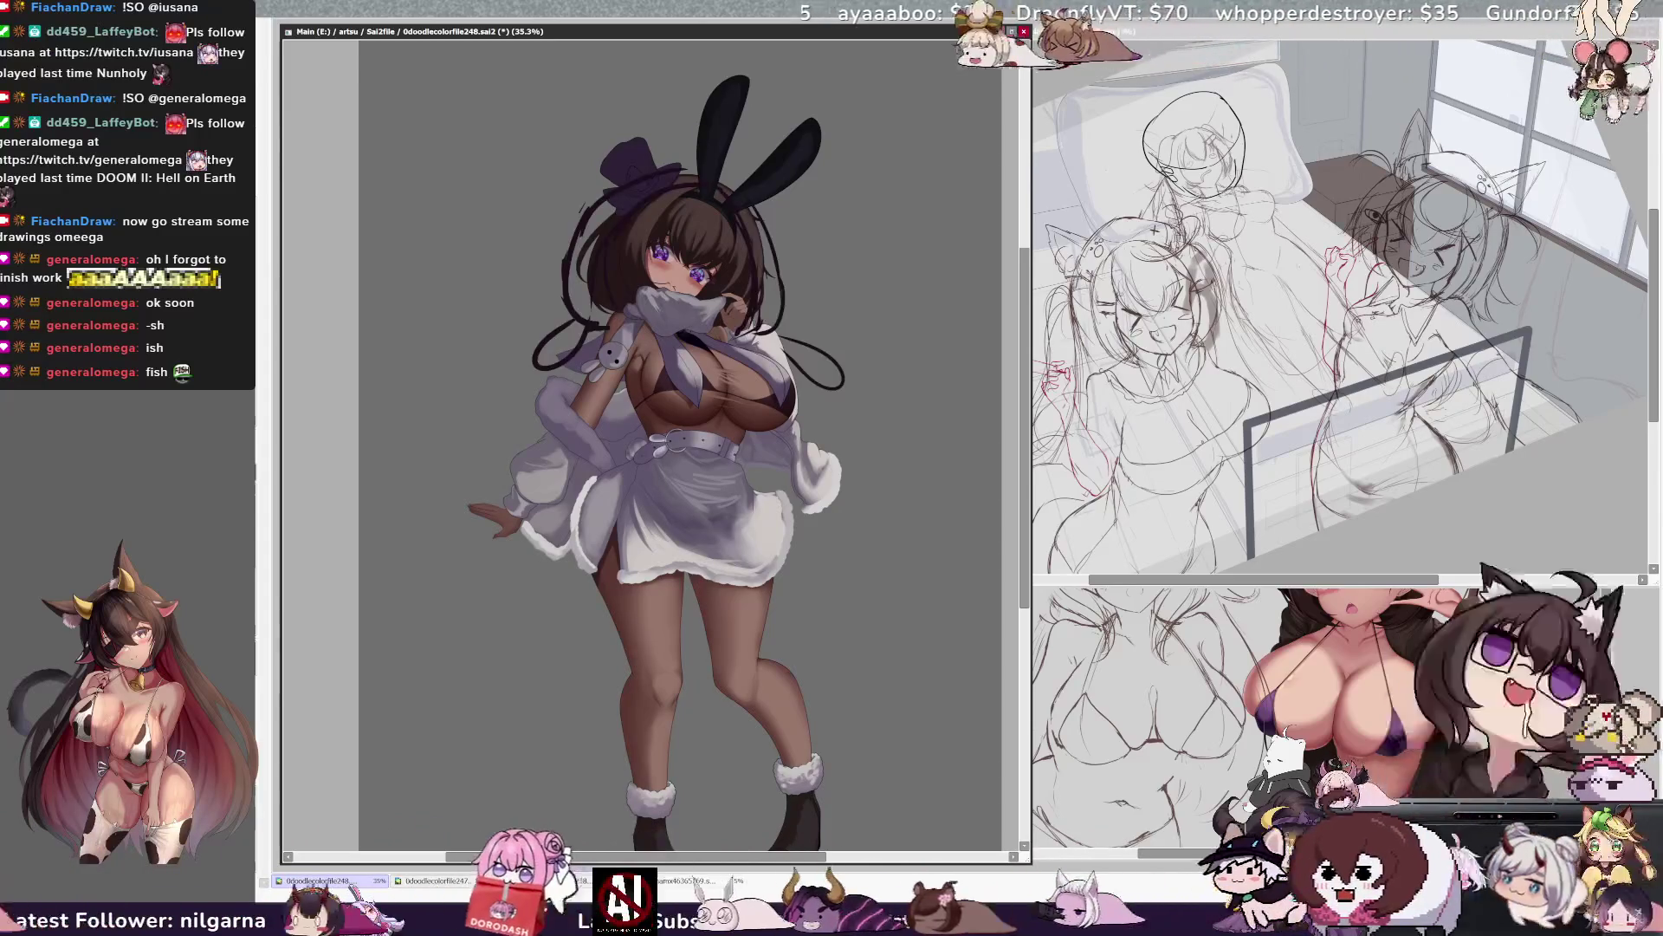
{"action": "left_click_drag", "start_coordinate": [635, 199], "coordinate": [600, 251]}
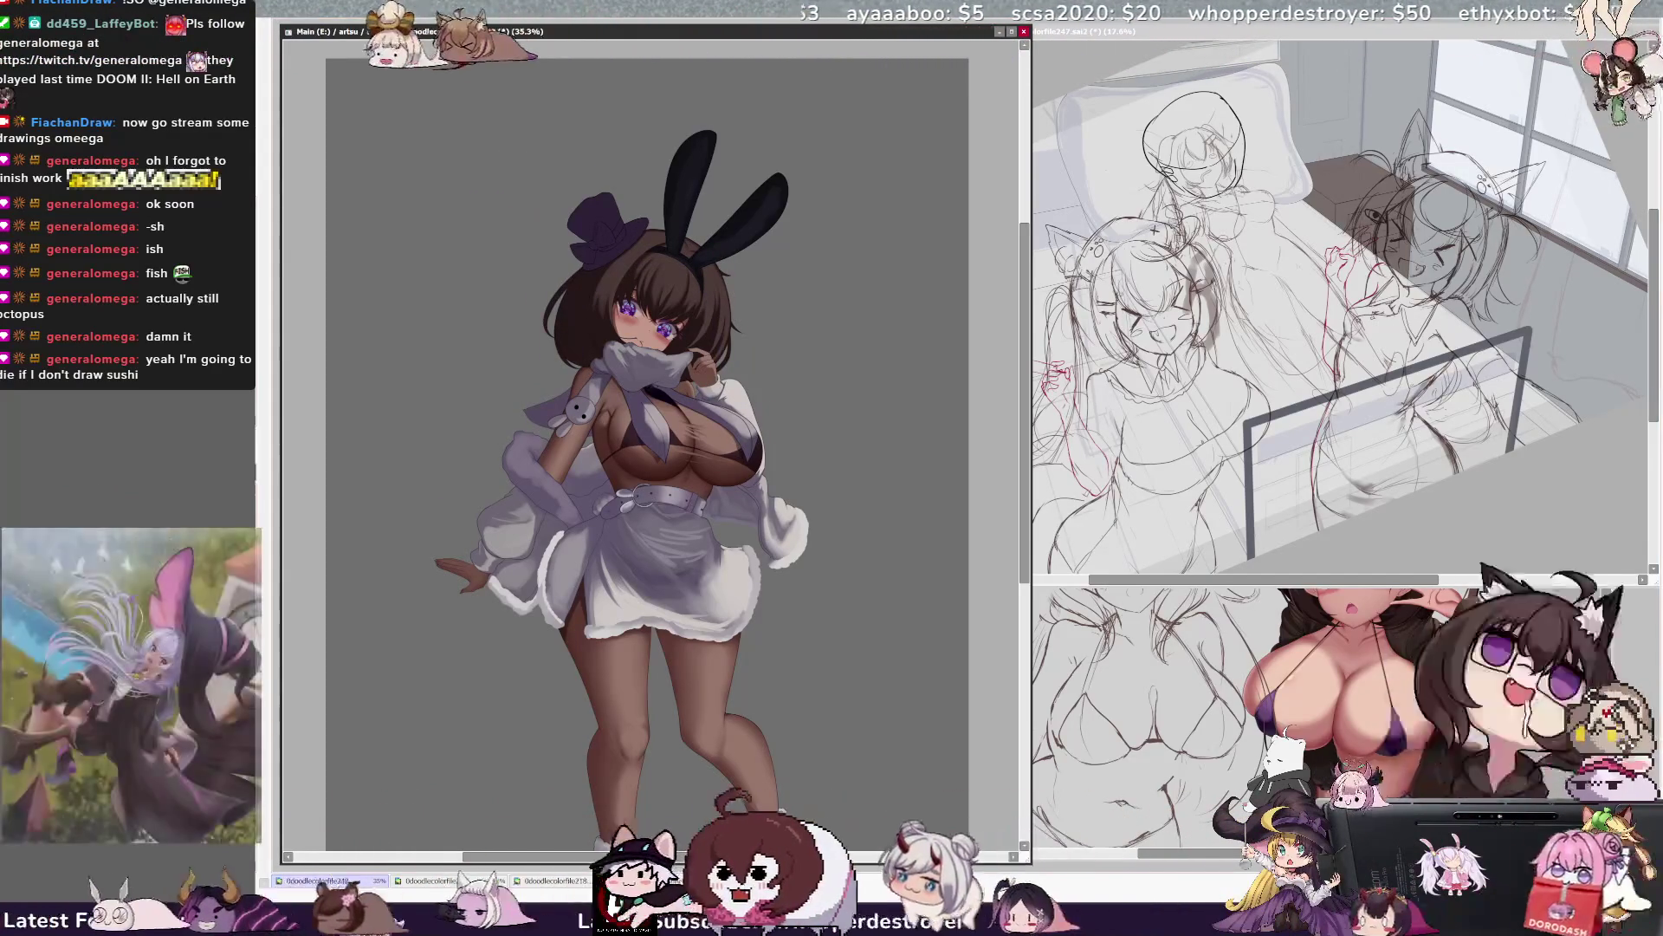
{"action": "key", "text": "bracketleft"}
{"action": "key", "text": "bracketleft"}
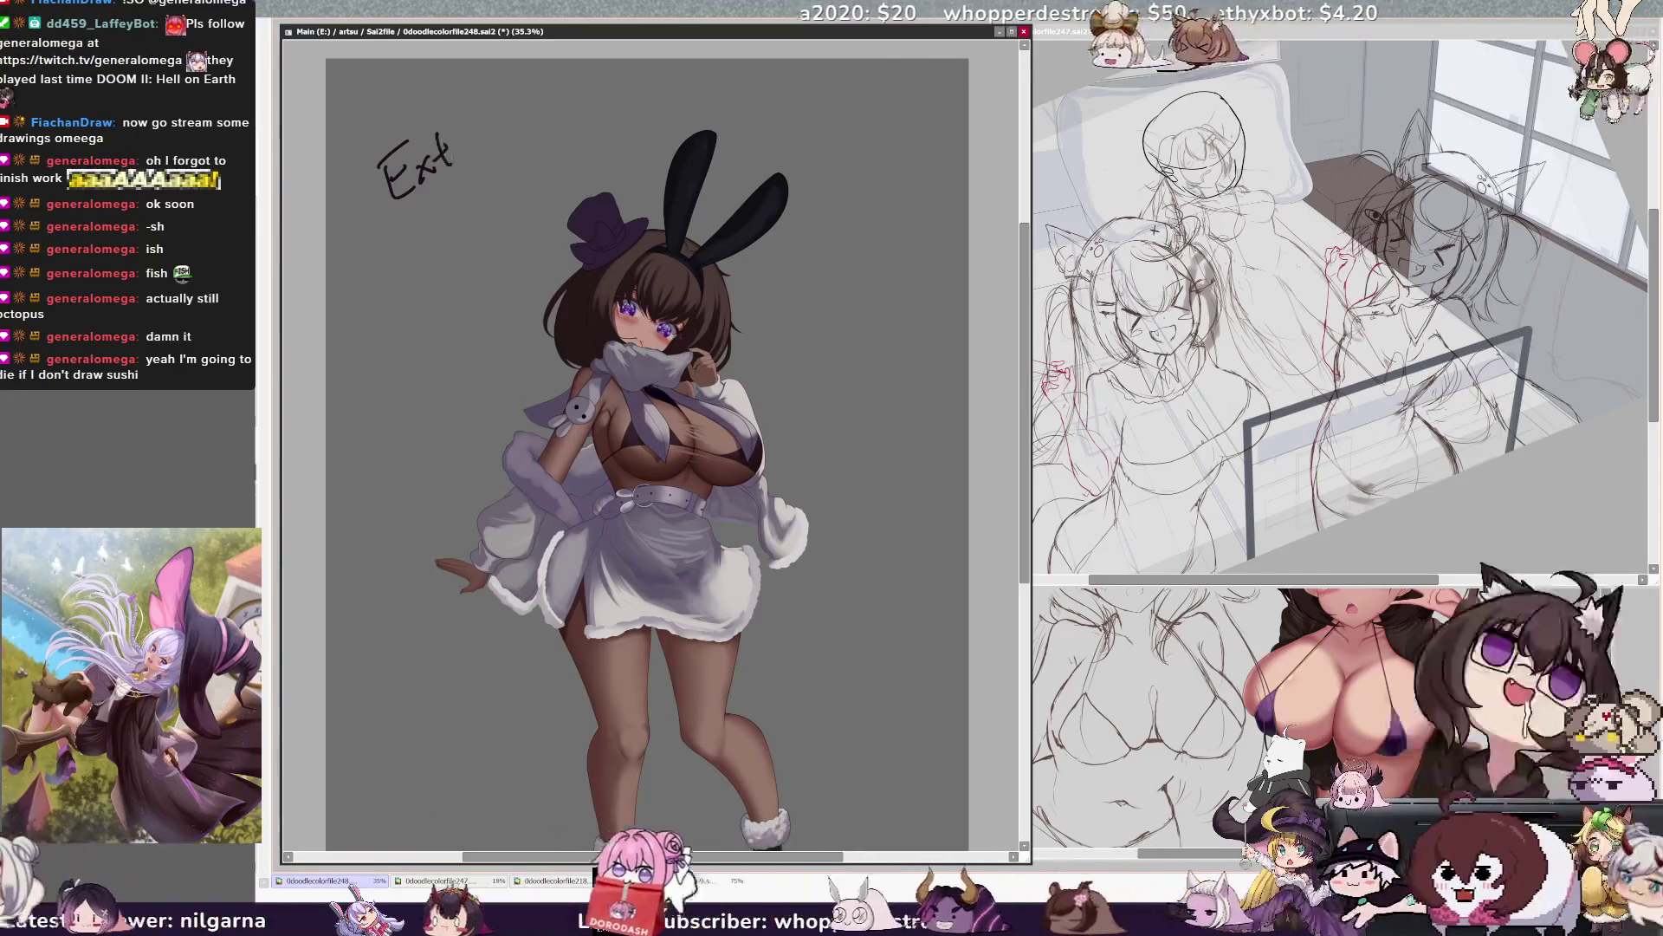
Handwrite "Extended Break Be Back at" in the upper-left canvas.
{"action": "left_click_drag", "start_coordinate": [505, 122], "coordinate": [543, 97]}
{"action": "left_click", "coordinate": [421, 244]}
{"action": "mouse_move", "coordinate": [412, 225]}
{"action": "left_mouse_down"}
{"action": "mouse_move", "coordinate": [424, 244]}
{"action": "mouse_move", "coordinate": [475, 204]}
{"action": "left_mouse_up"}
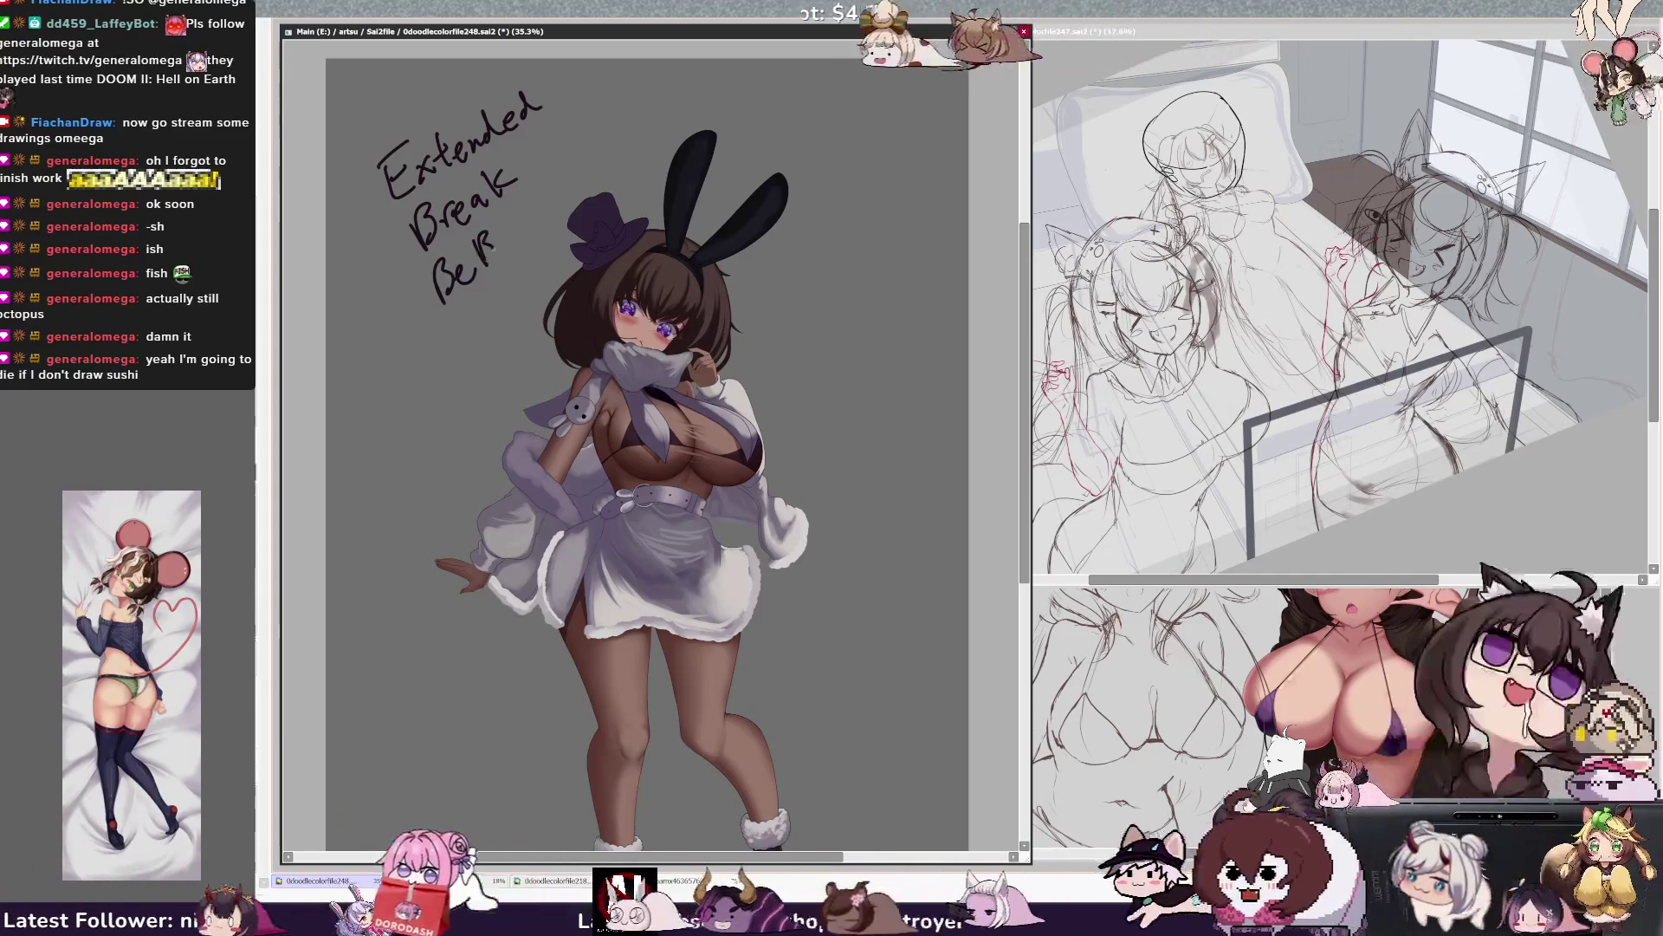
{"action": "left_click_drag", "start_coordinate": [505, 227], "coordinate": [511, 244]}
{"action": "left_click_drag", "start_coordinate": [523, 222], "coordinate": [527, 241]}
{"action": "mouse_move", "coordinate": [542, 213]}
{"action": "left_mouse_down"}
{"action": "mouse_move", "coordinate": [538, 236]}
{"action": "mouse_move", "coordinate": [563, 192]}
{"action": "left_mouse_up"}
{"action": "left_click_drag", "start_coordinate": [556, 182], "coordinate": [573, 176]}
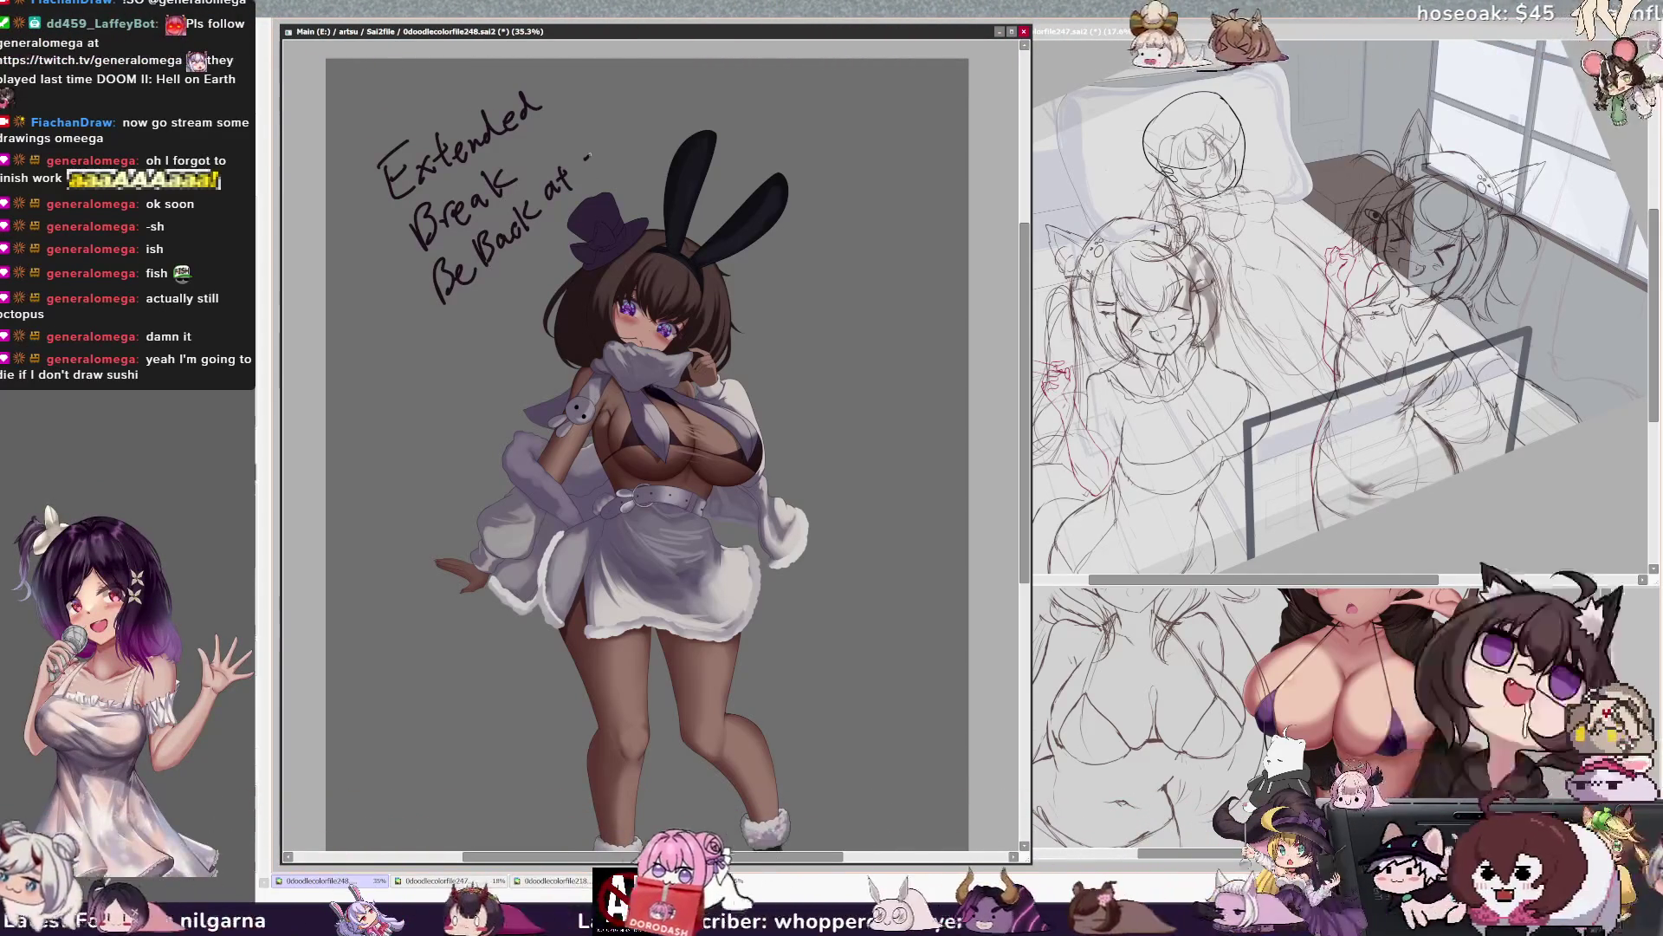
Finish the note with "7:30~8:00pm Est ish" and nudge the whole note left and down.
{"action": "mouse_move", "coordinate": [639, 124]}
{"action": "left_mouse_down"}
{"action": "mouse_move", "coordinate": [707, 97]}
{"action": "mouse_move", "coordinate": [719, 116]}
{"action": "left_mouse_up"}
{"action": "left_click", "coordinate": [696, 103]}
{"action": "left_click", "coordinate": [694, 113]}
{"action": "left_click_drag", "start_coordinate": [718, 94], "coordinate": [726, 93]}
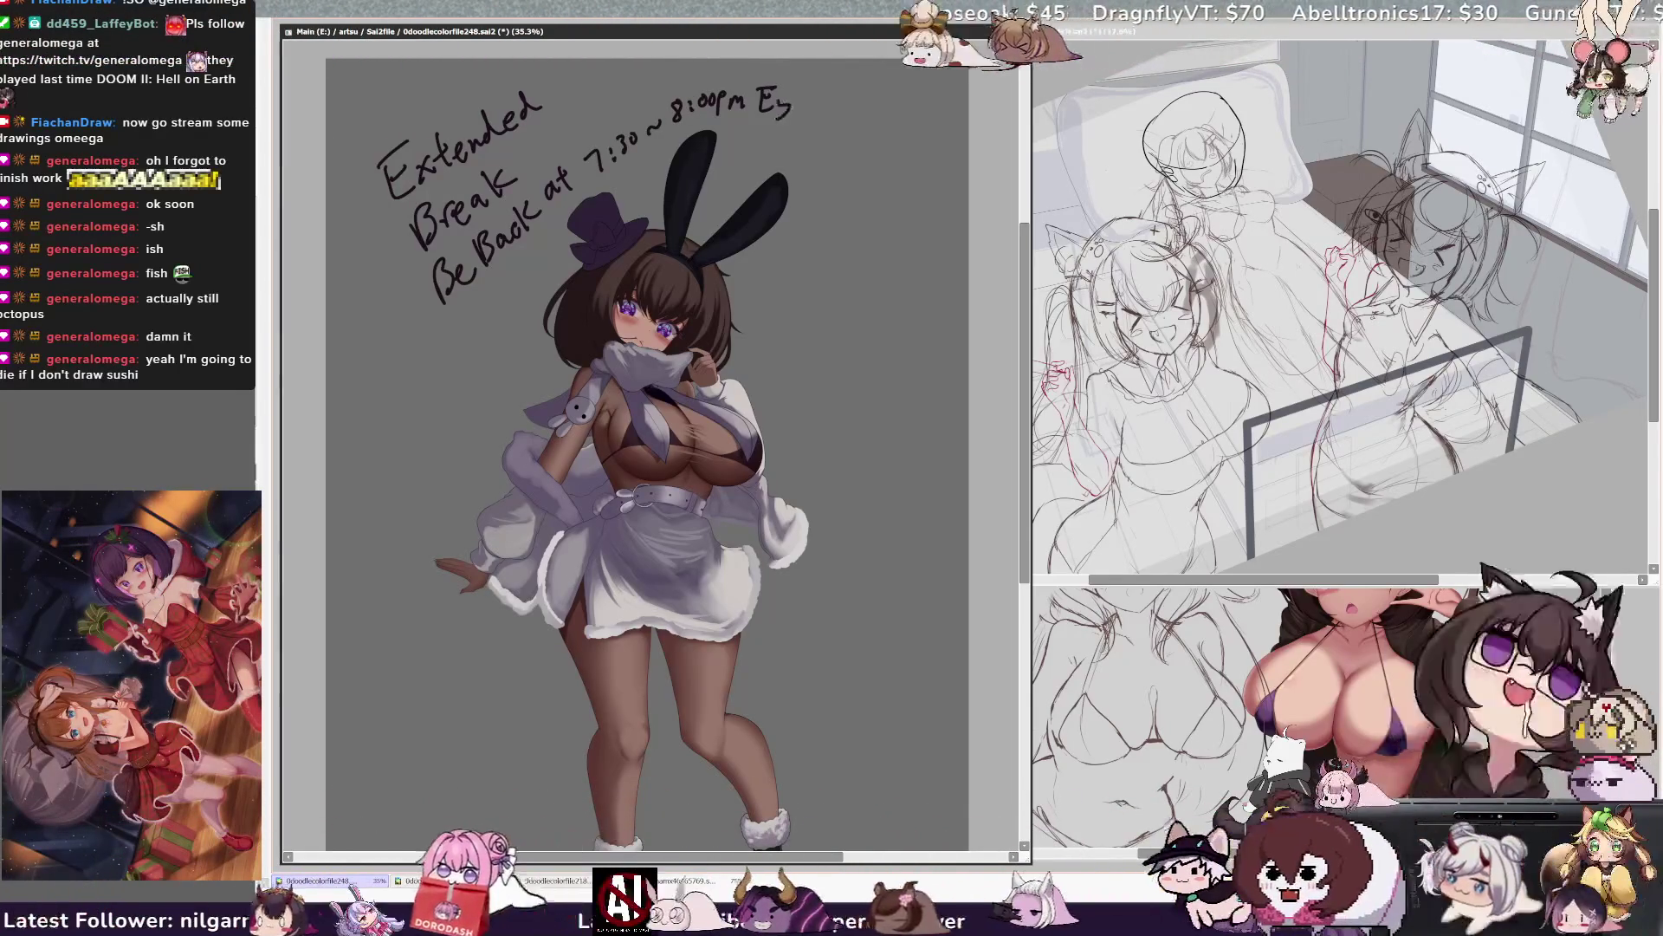
{"action": "mouse_move", "coordinate": [790, 89]}
{"action": "left_mouse_down"}
{"action": "mouse_move", "coordinate": [793, 111]}
{"action": "mouse_move", "coordinate": [802, 95]}
{"action": "mouse_move", "coordinate": [823, 116]}
{"action": "left_mouse_up"}
{"action": "left_click_drag", "start_coordinate": [837, 86], "coordinate": [845, 128]}
{"action": "left_click_drag", "start_coordinate": [485, 216], "coordinate": [472, 236]}
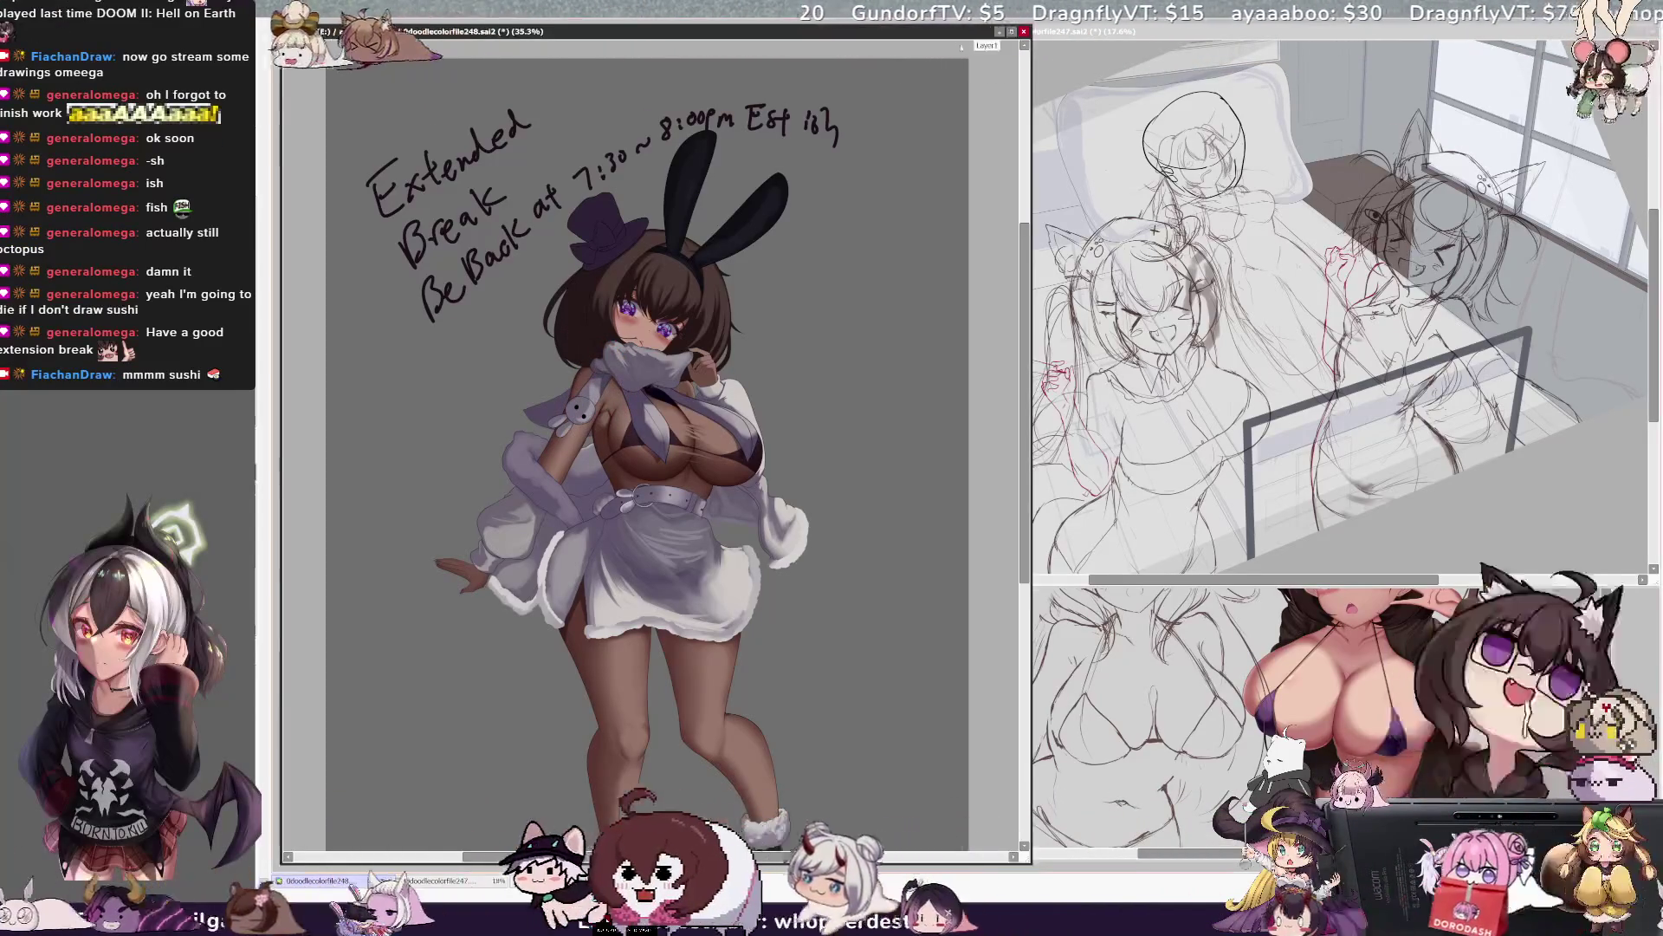
Handwrite 'Extended Break Be Back at 7:30 ~ 8:00pm Est ish' on the grey beside the bunny-girl.
{"action": "scroll", "coordinate": [592, 82], "scroll_direction": "up", "scroll_amount": 1}
{"action": "scroll", "coordinate": [592, 82], "scroll_direction": "up", "scroll_amount": 1}
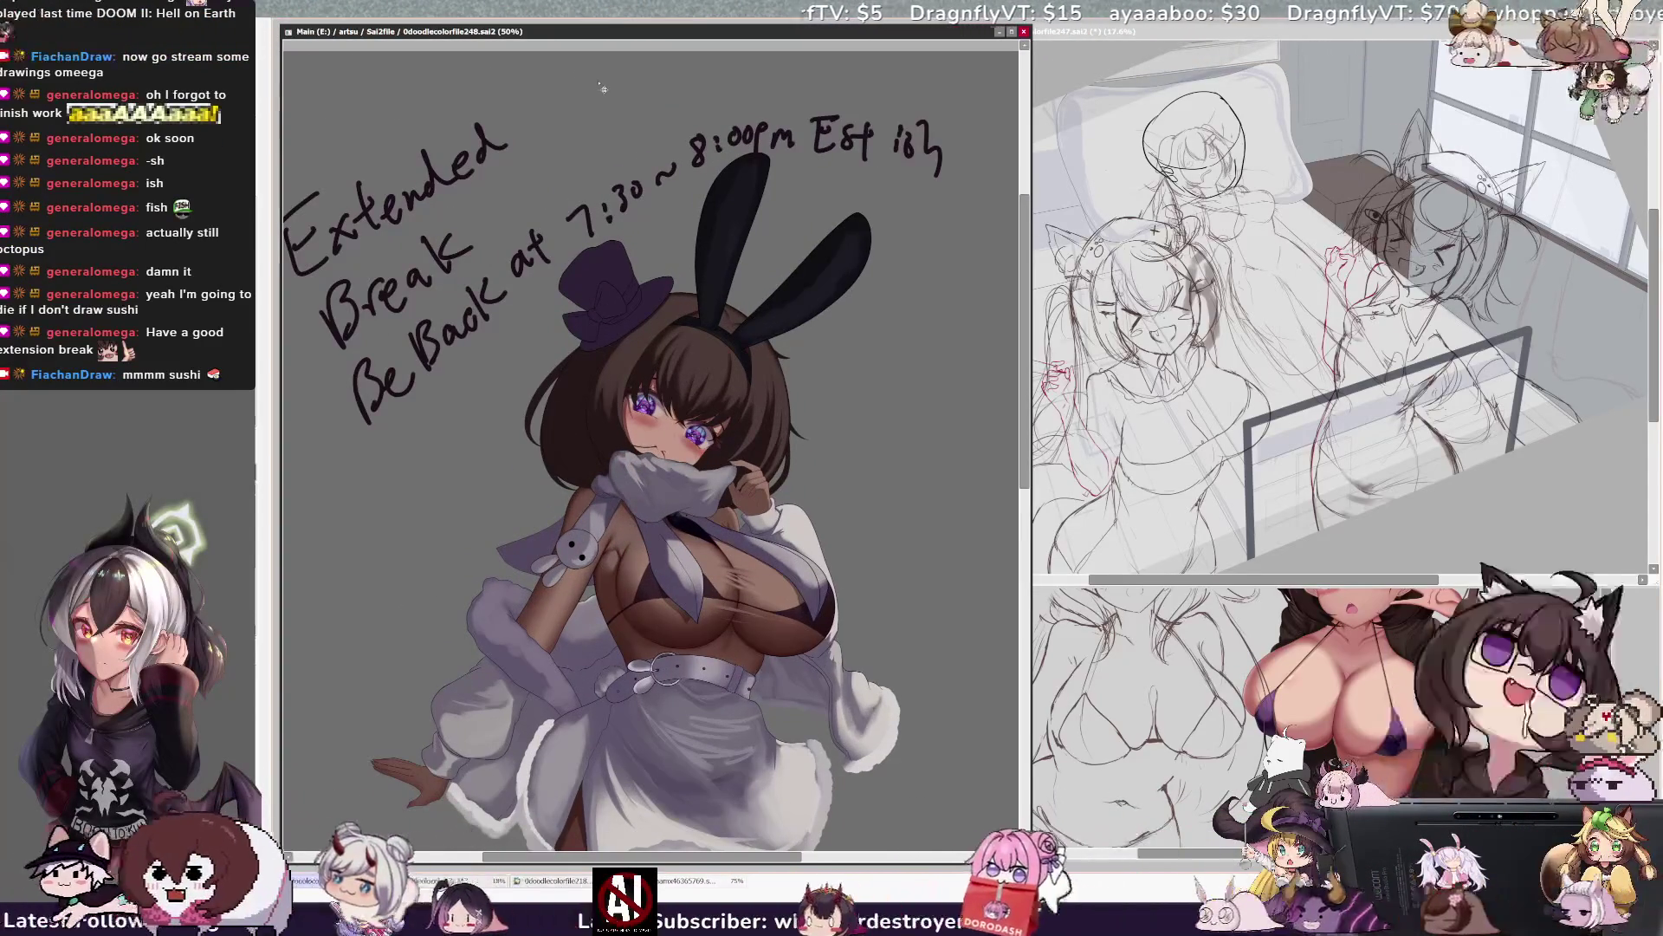
{"action": "left_click_drag", "start_coordinate": [649, 433], "coordinate": [688, 412]}
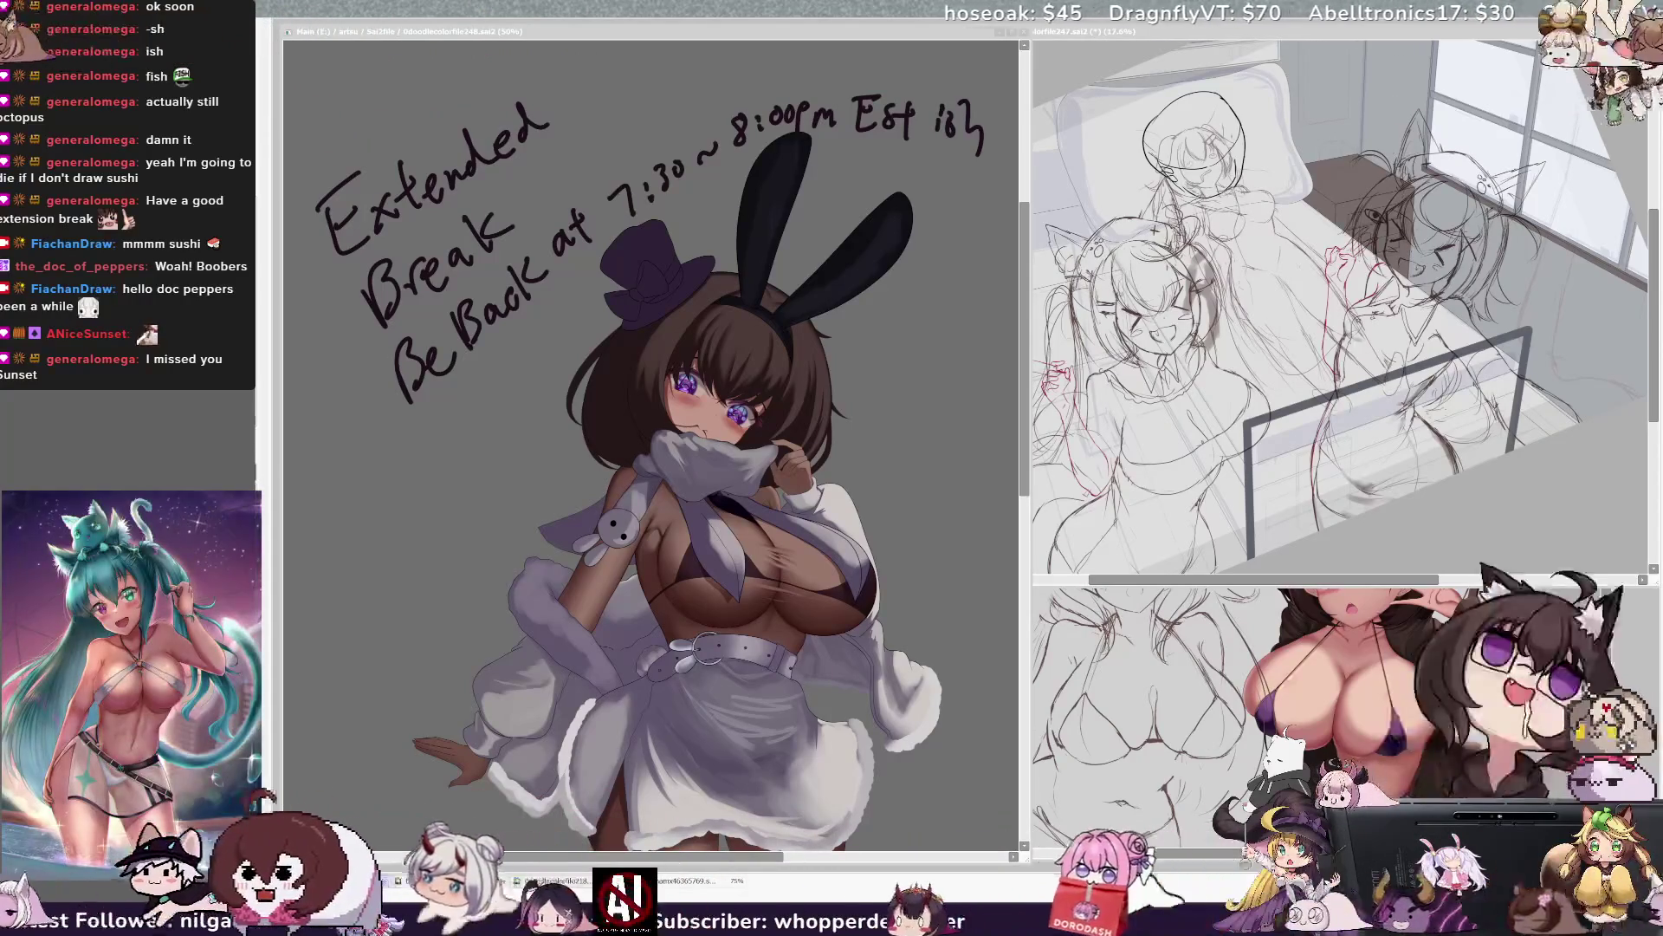
{"action": "left_click_drag", "start_coordinate": [650, 433], "coordinate": [645, 465]}
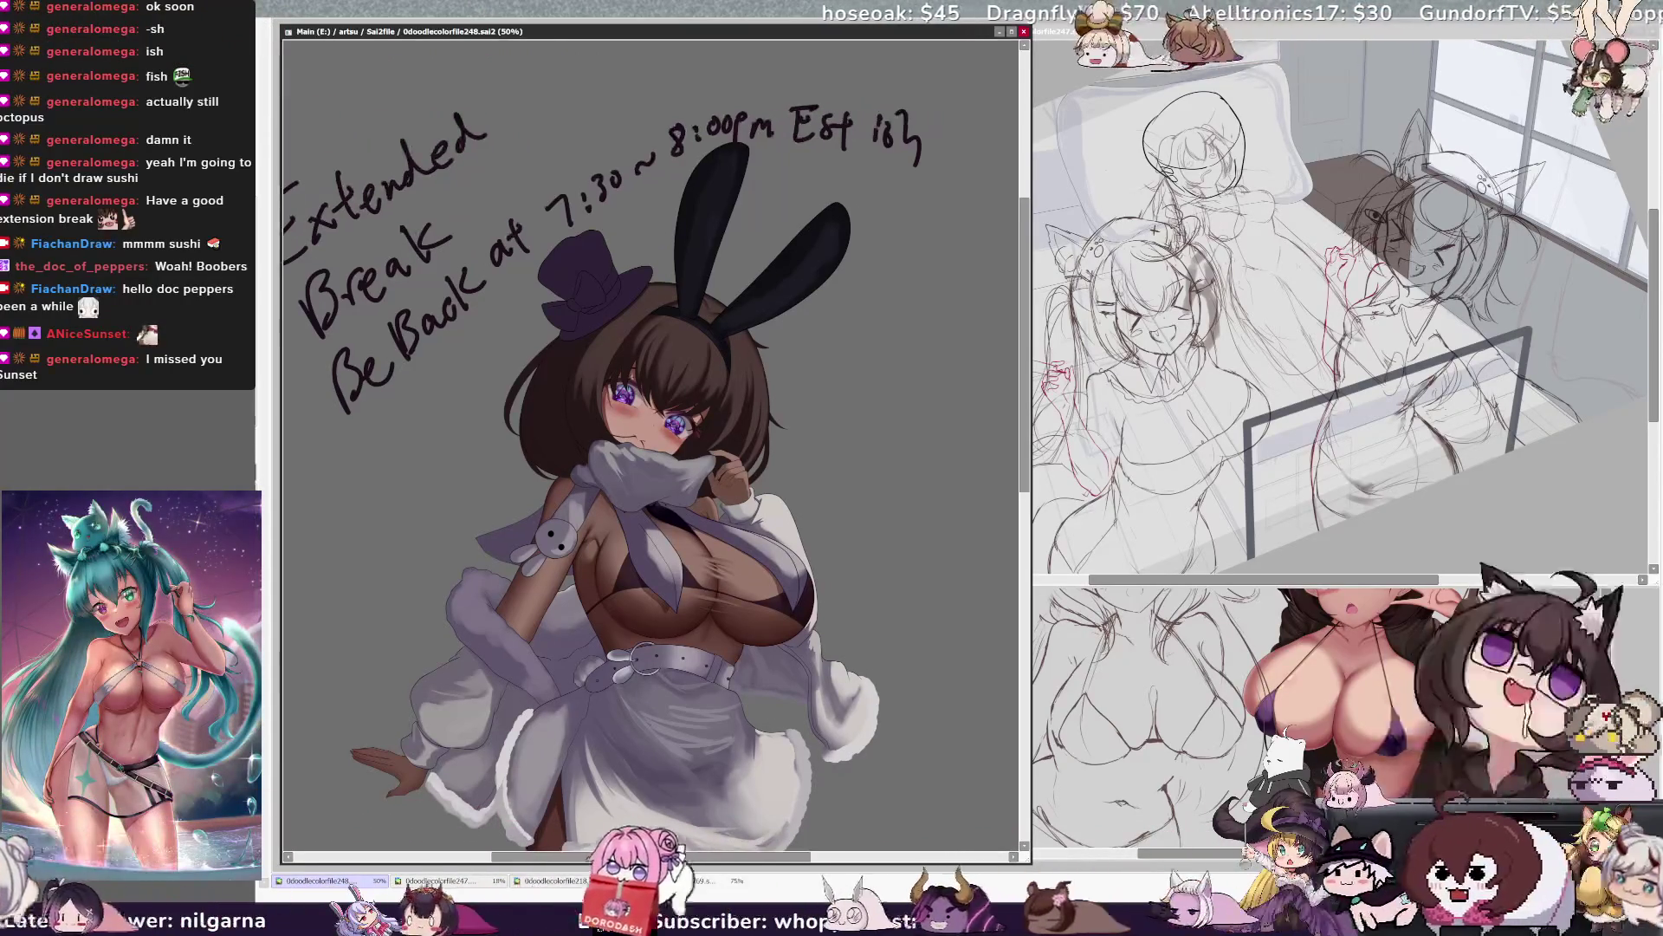
{"action": "scroll", "coordinate": [655, 433], "scroll_direction": "down", "scroll_amount": 1}
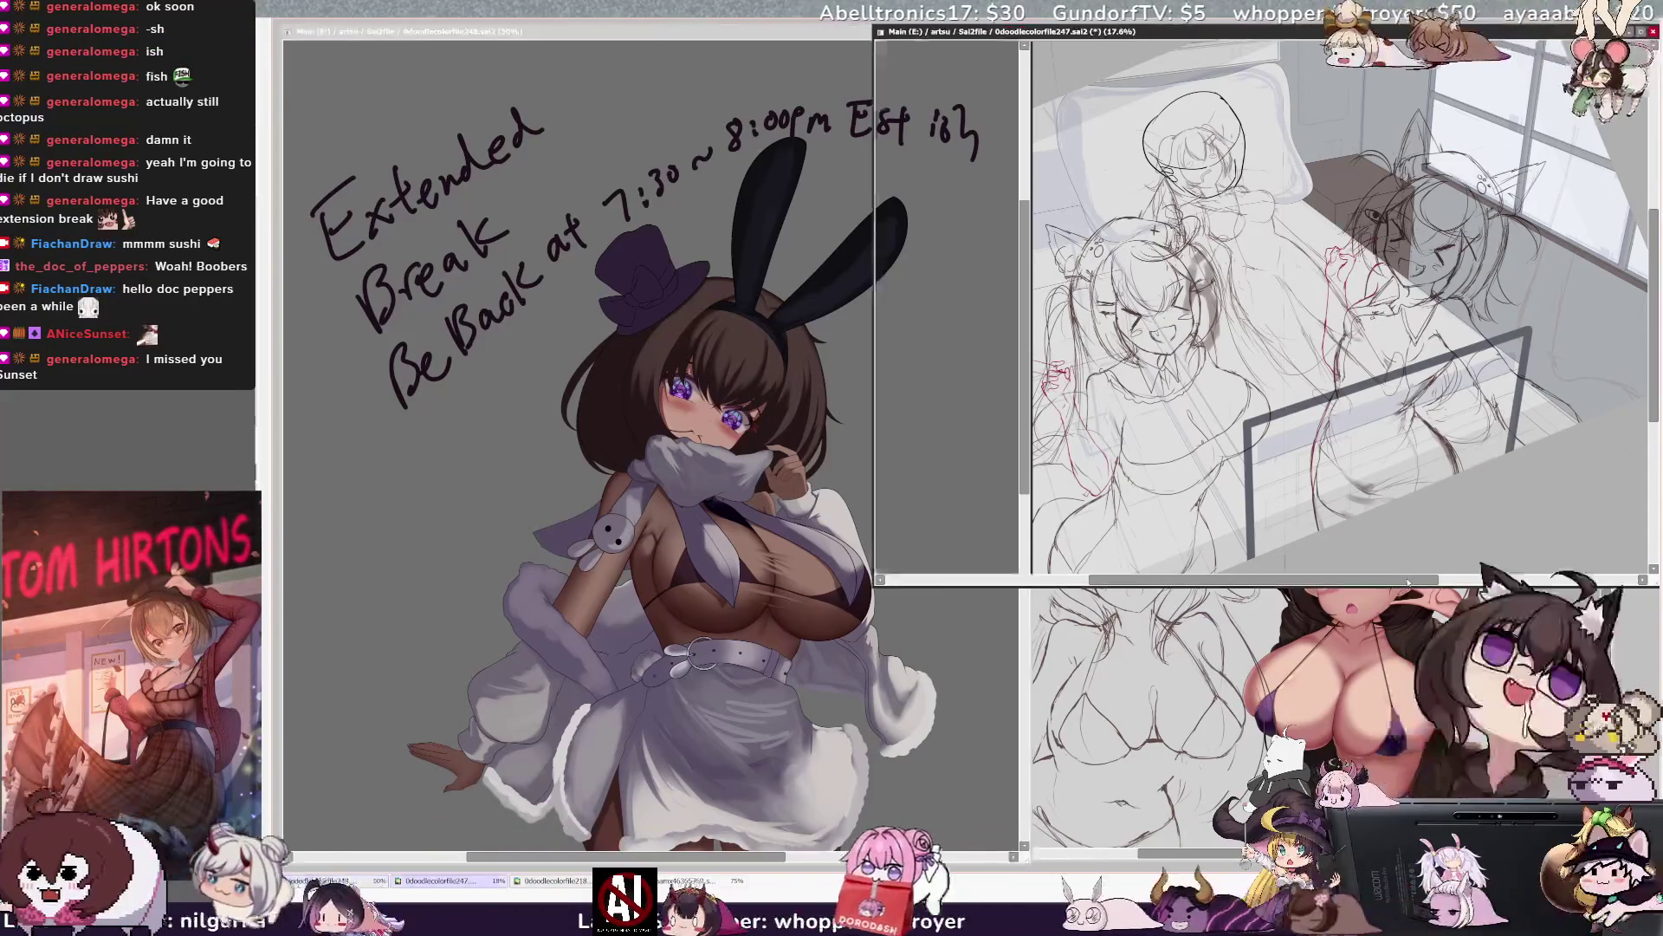
{"action": "left_click_drag", "start_coordinate": [1411, 571], "coordinate": [1376, 582]}
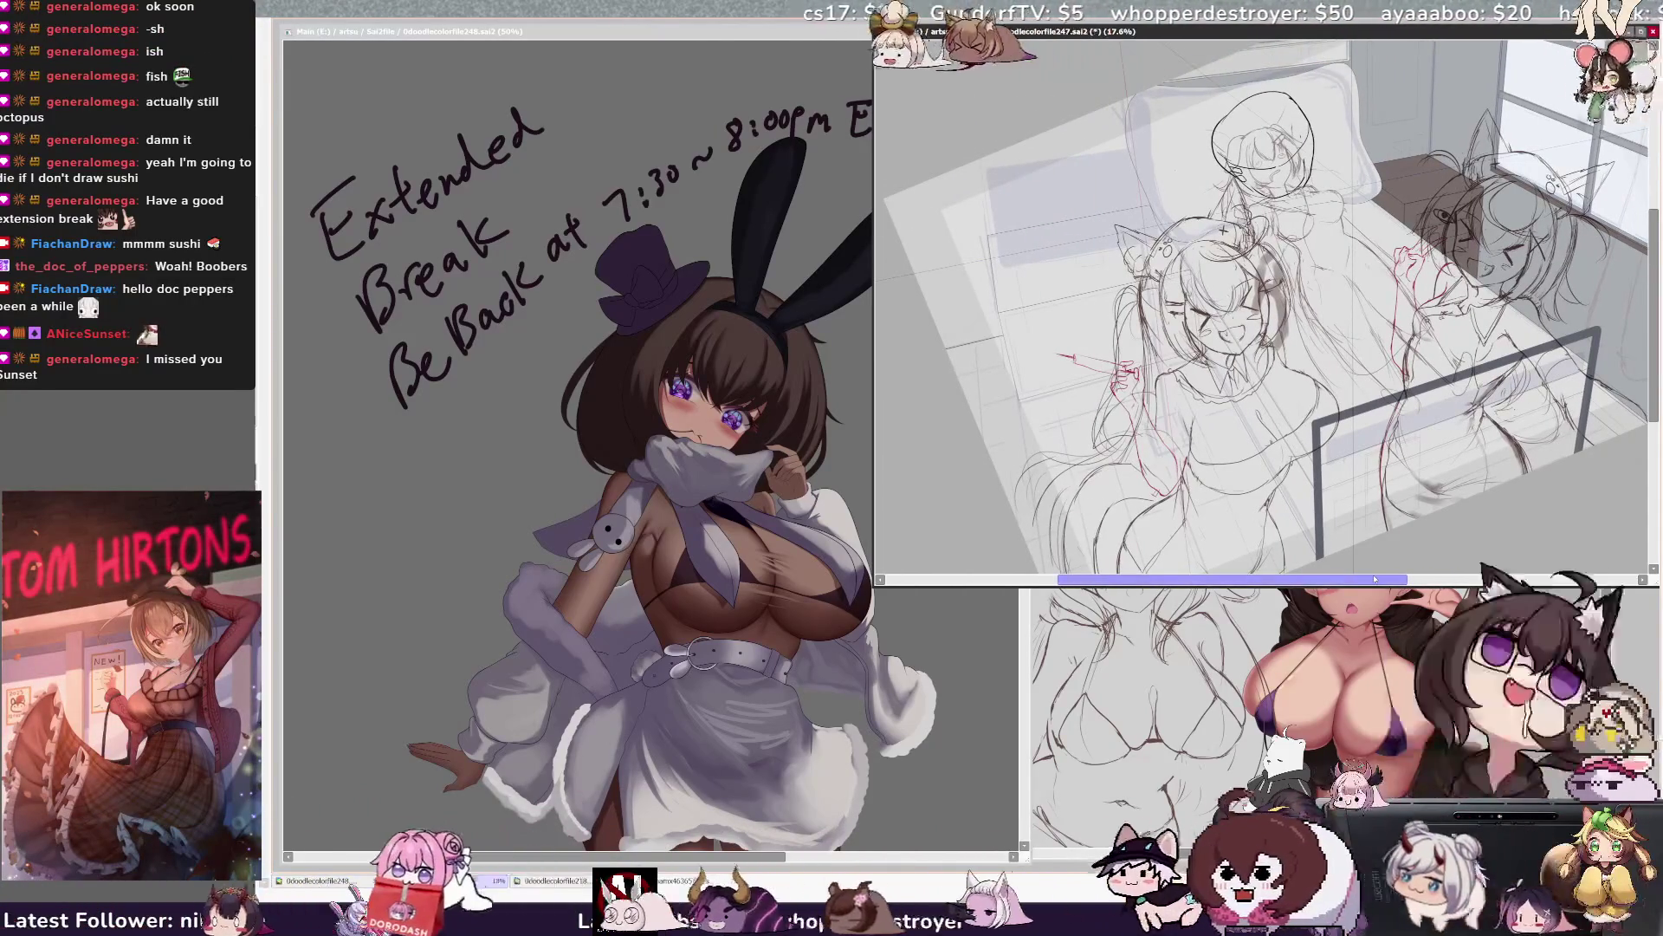
{"action": "left_click", "coordinate": [816, 35]}
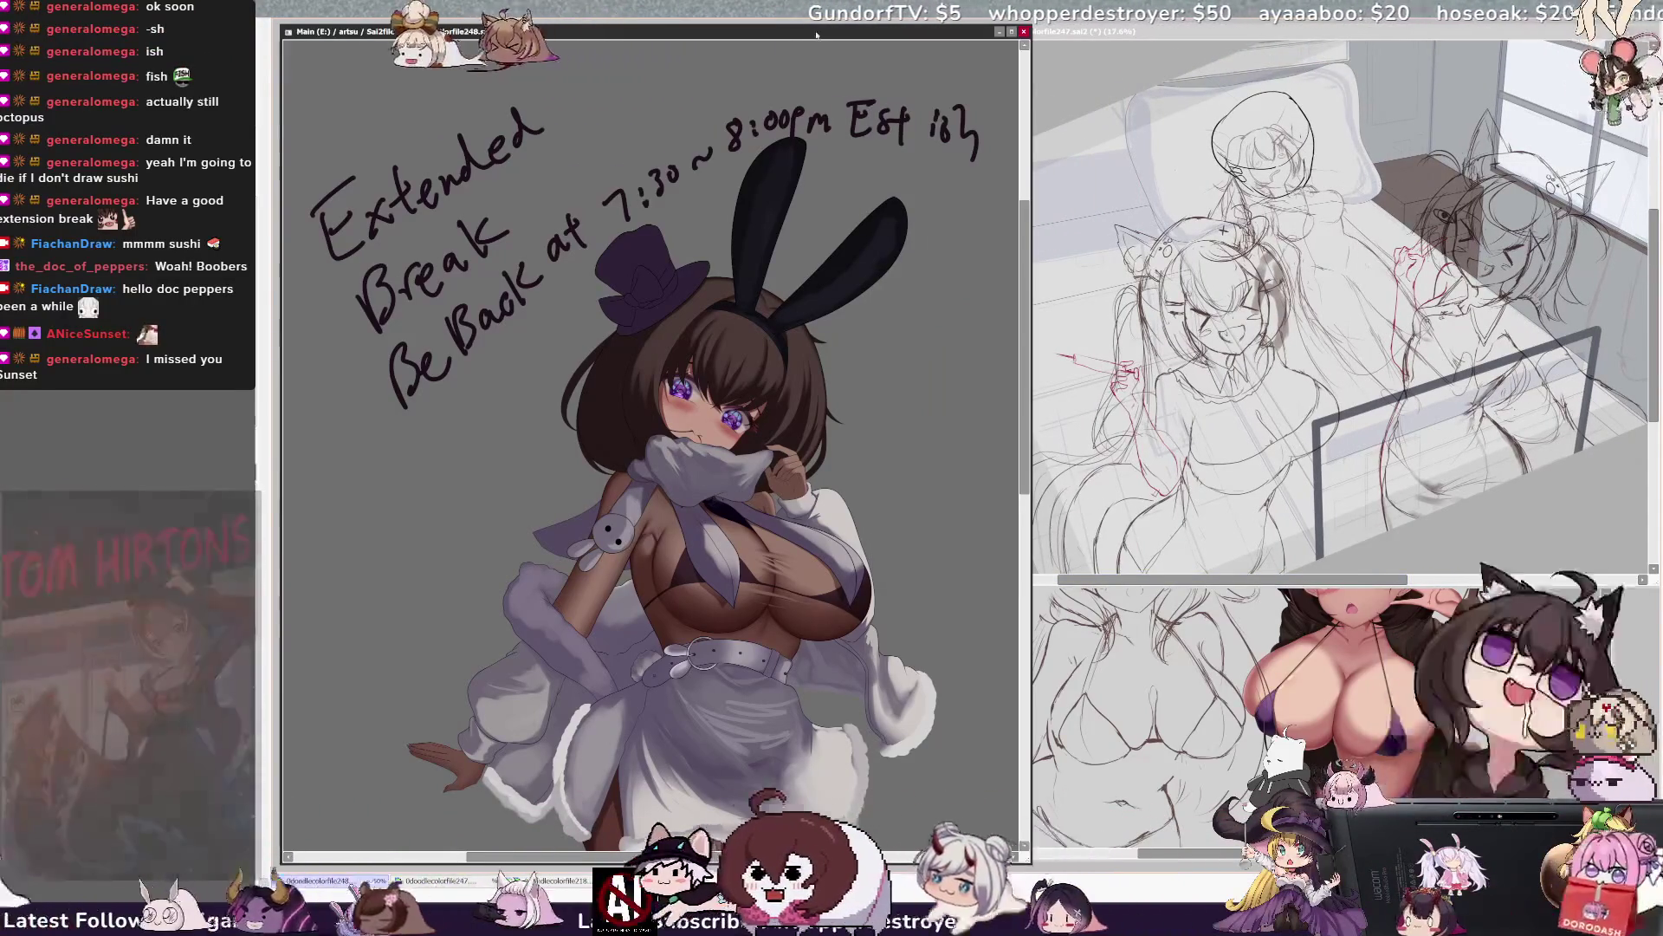
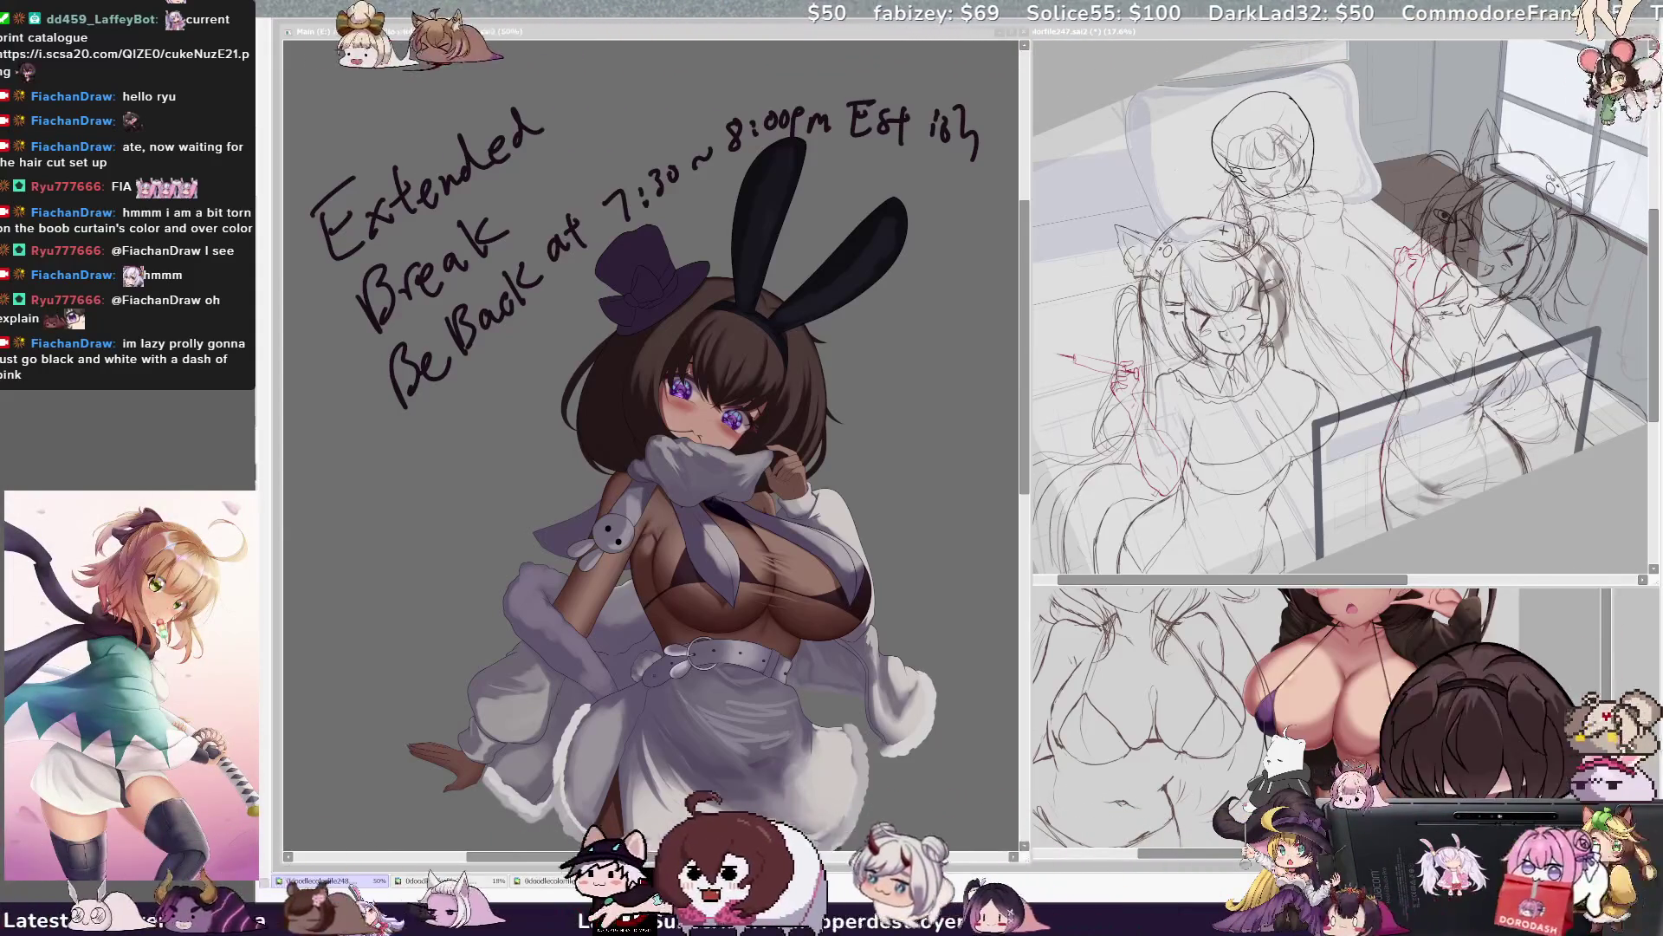
Bring the bunny girl canvas window into focus for recolouring the ears.
{"action": "left_click", "coordinate": [760, 251]}
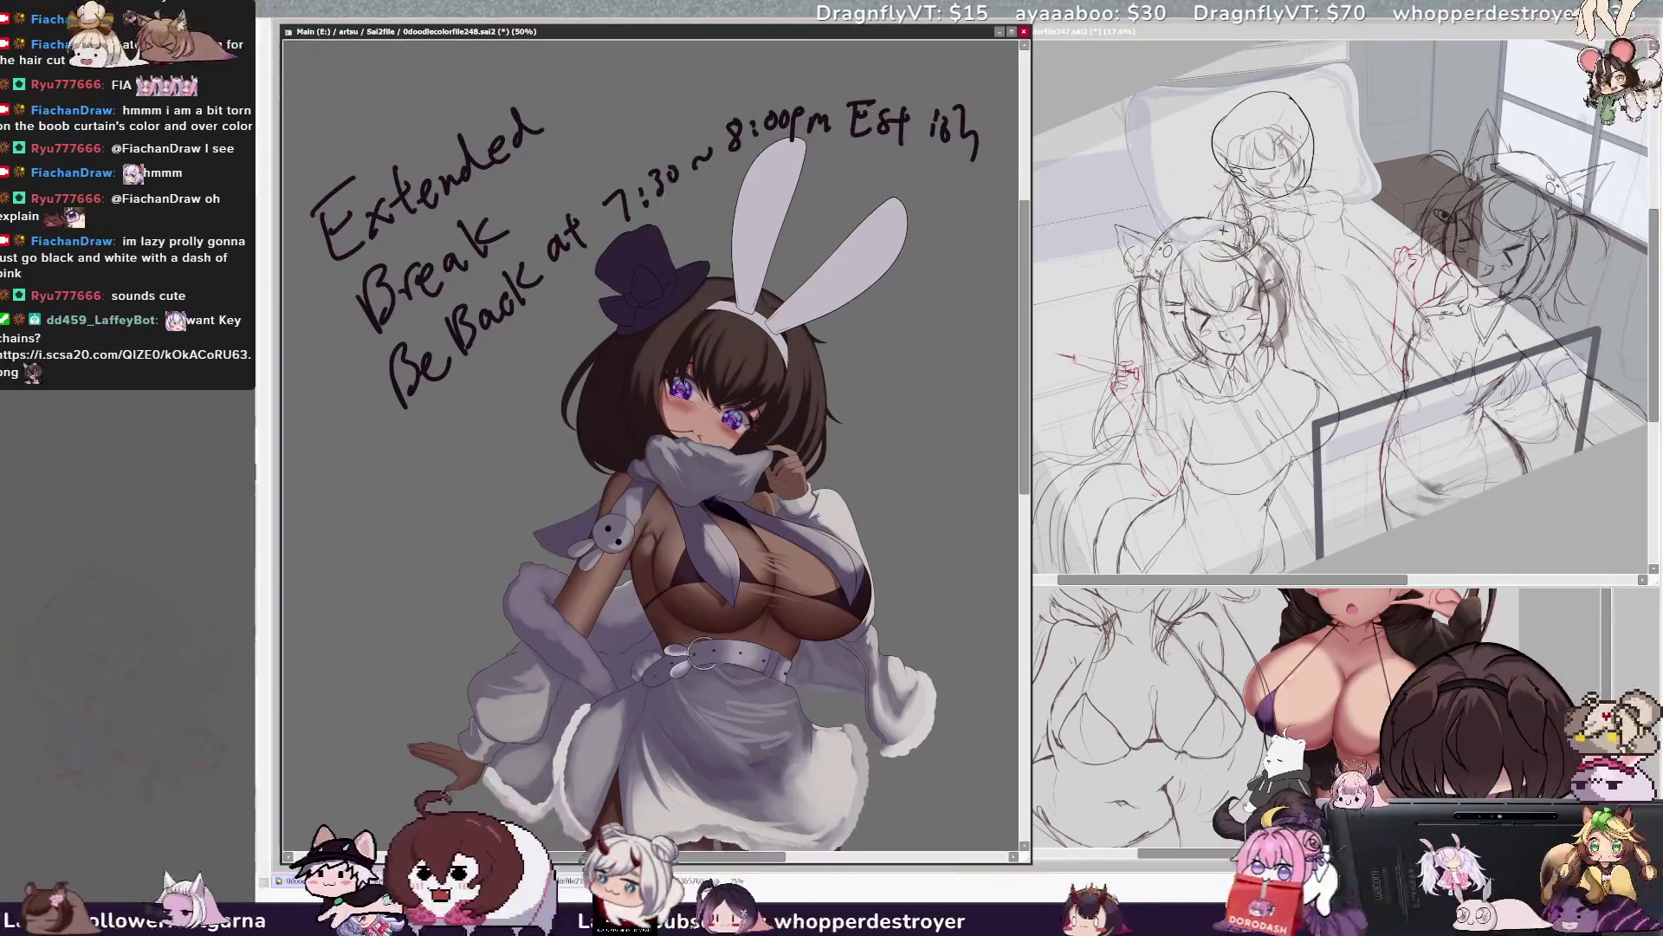
Airbrush a lavender tint over the bunny ears and compare it with and without.
{"action": "left_click_drag", "start_coordinate": [676, 208], "coordinate": [810, 205]}
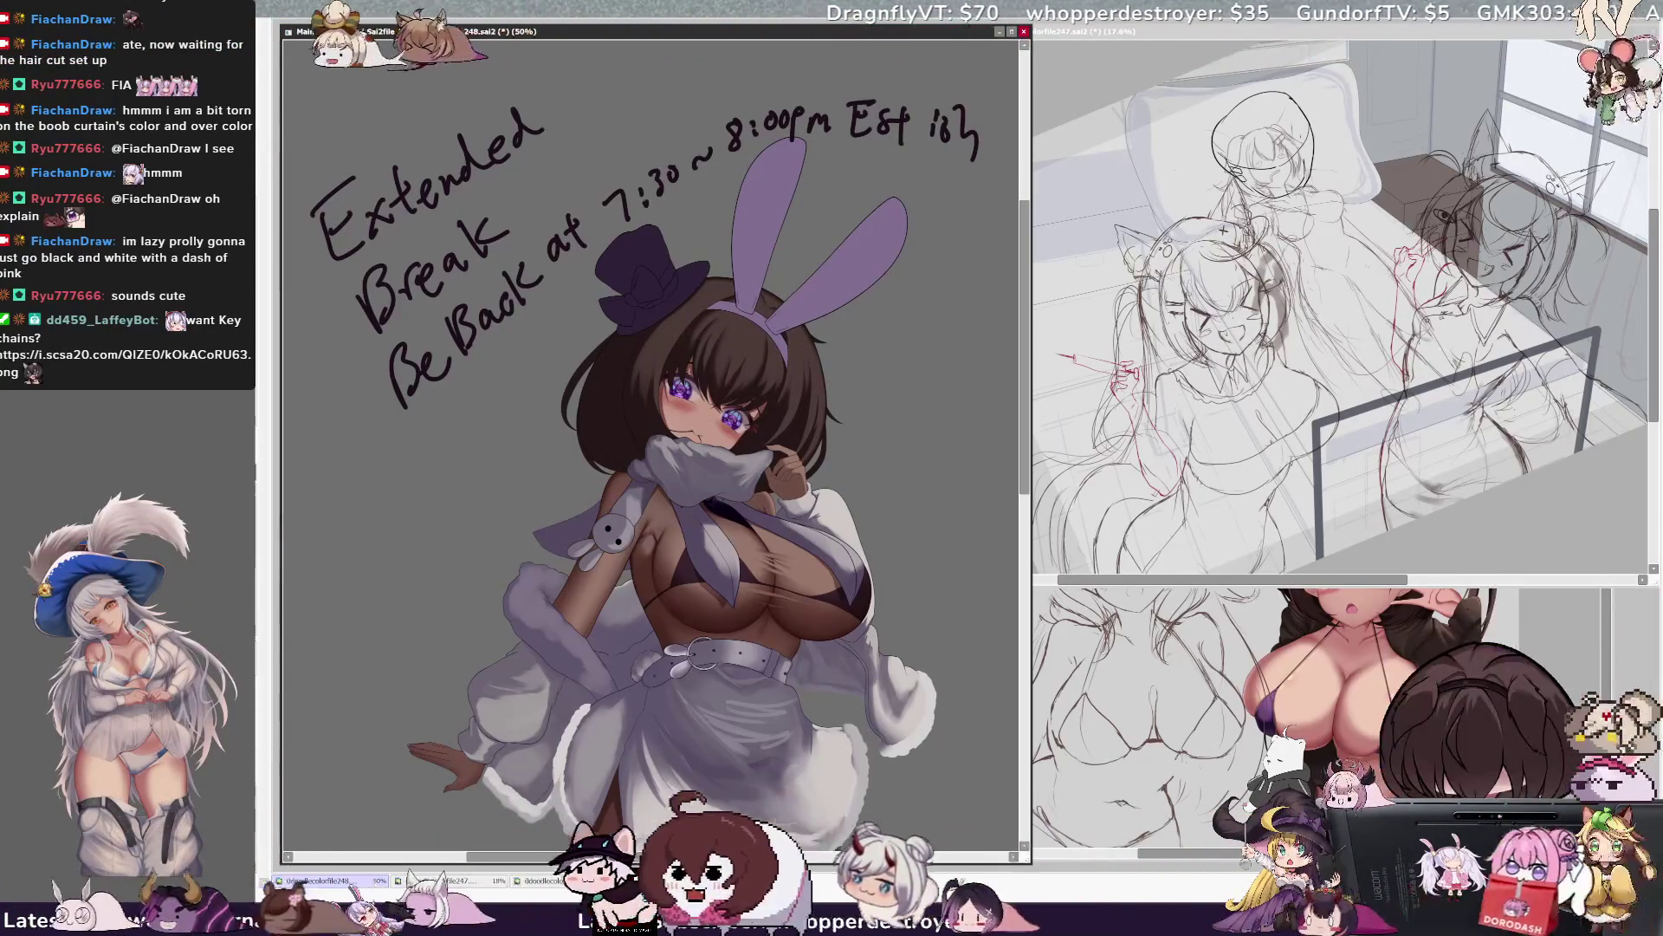
{"action": "key", "text": "ctrl+z"}
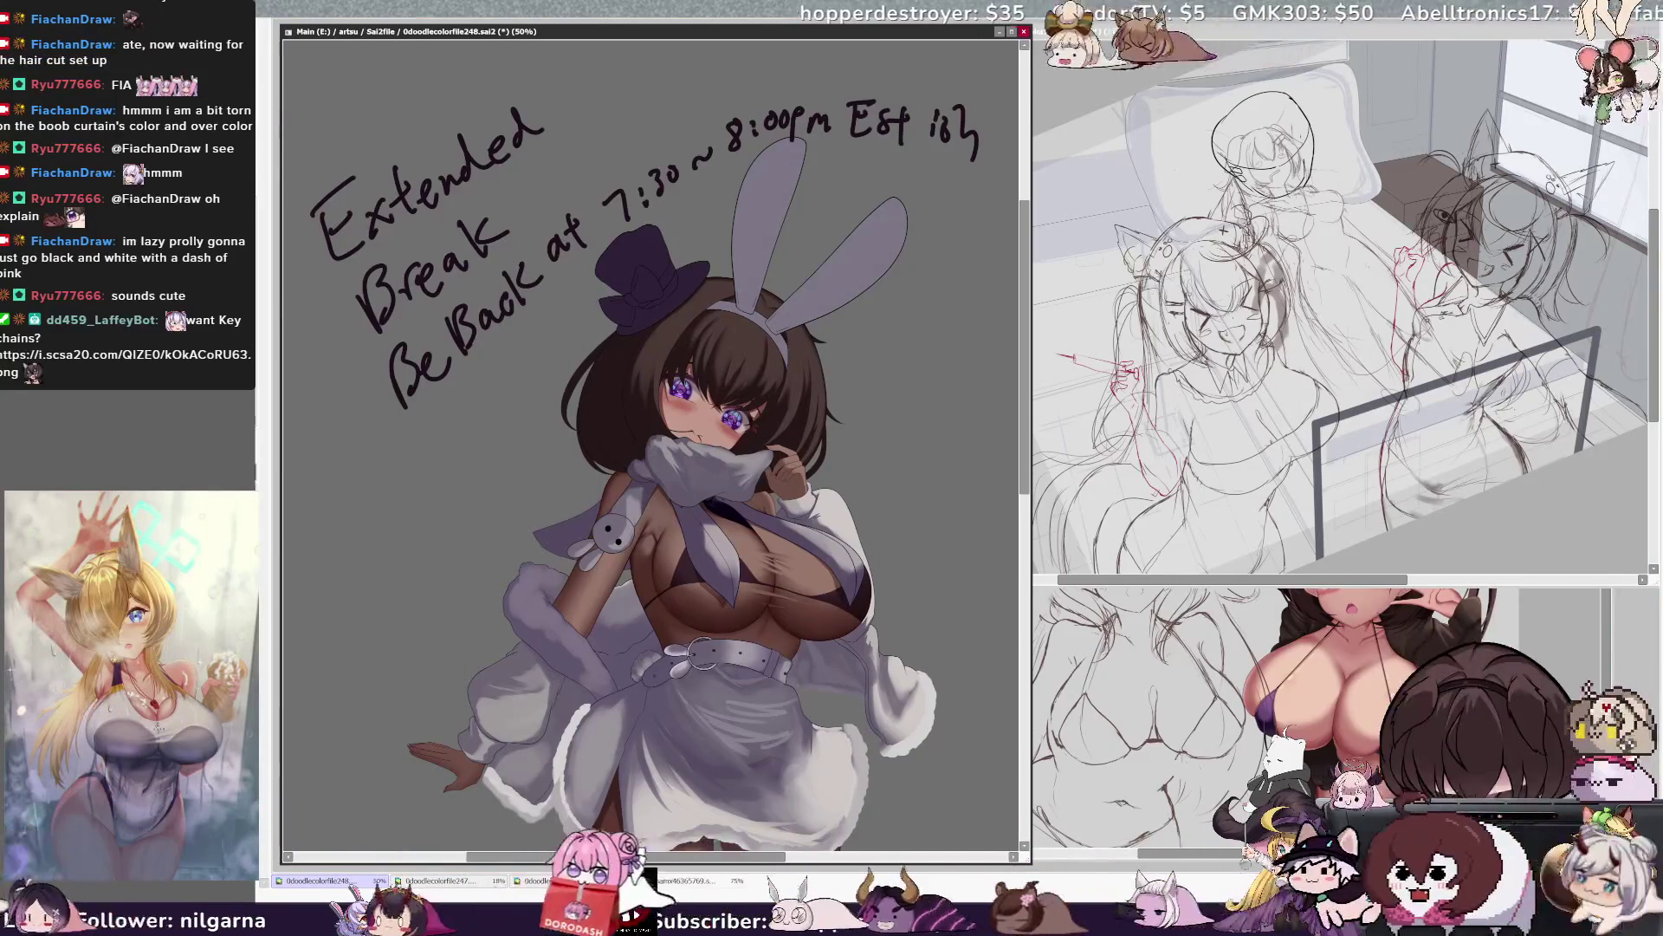
{"action": "key", "text": "ctrl+y"}
{"action": "key", "text": "ctrl+z"}
{"action": "key", "text": "ctrl+y"}
{"action": "key", "text": "ctrl+z"}
{"action": "key", "text": "ctrl+y"}
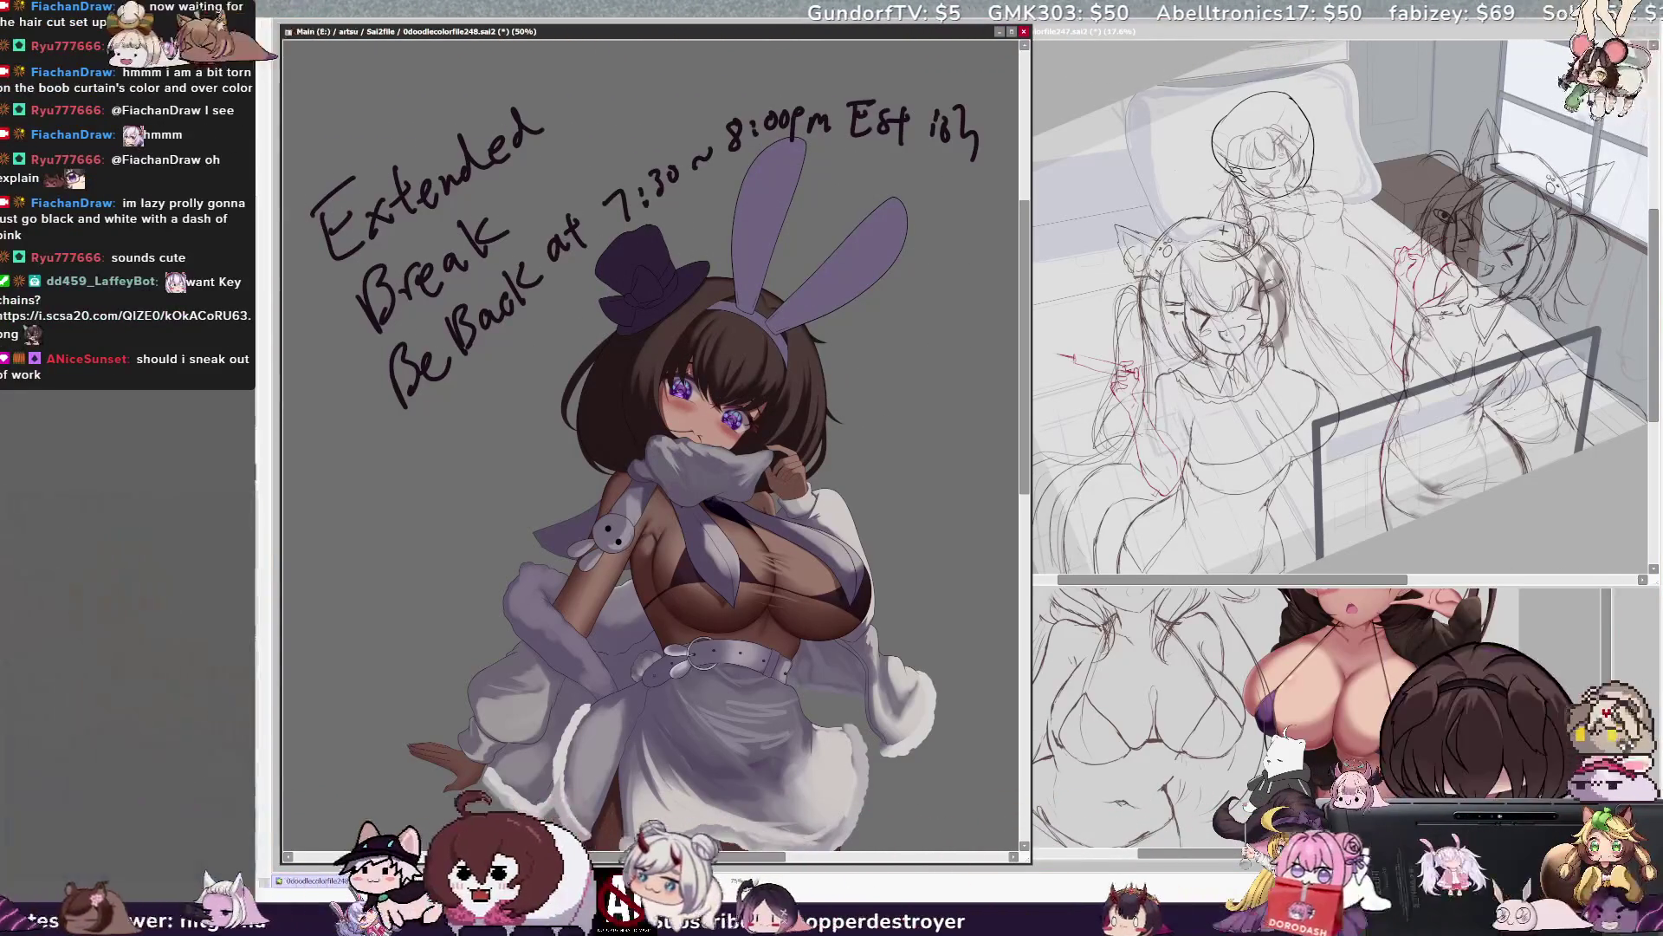
Discard the lavender tint and airbrush the ears bright white.
{"action": "key", "text": "ctrl+z"}
{"action": "key", "text": "ctrl+y"}
{"action": "key", "text": "ctrl+z"}
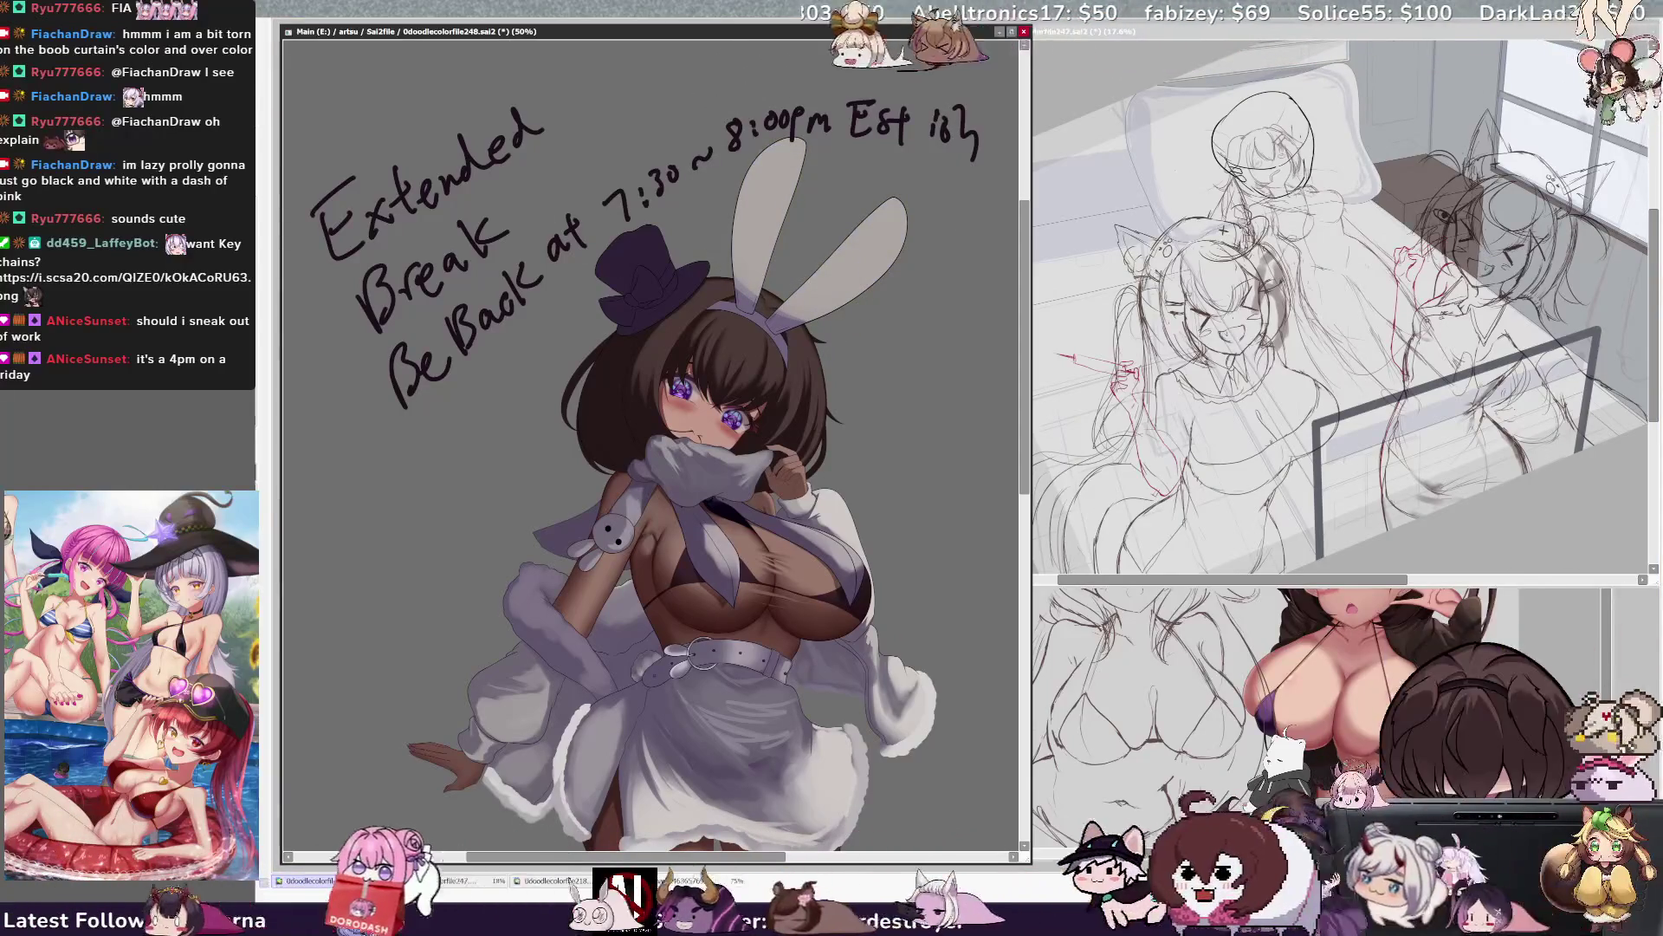
{"action": "left_click_drag", "start_coordinate": [705, 156], "coordinate": [840, 213]}
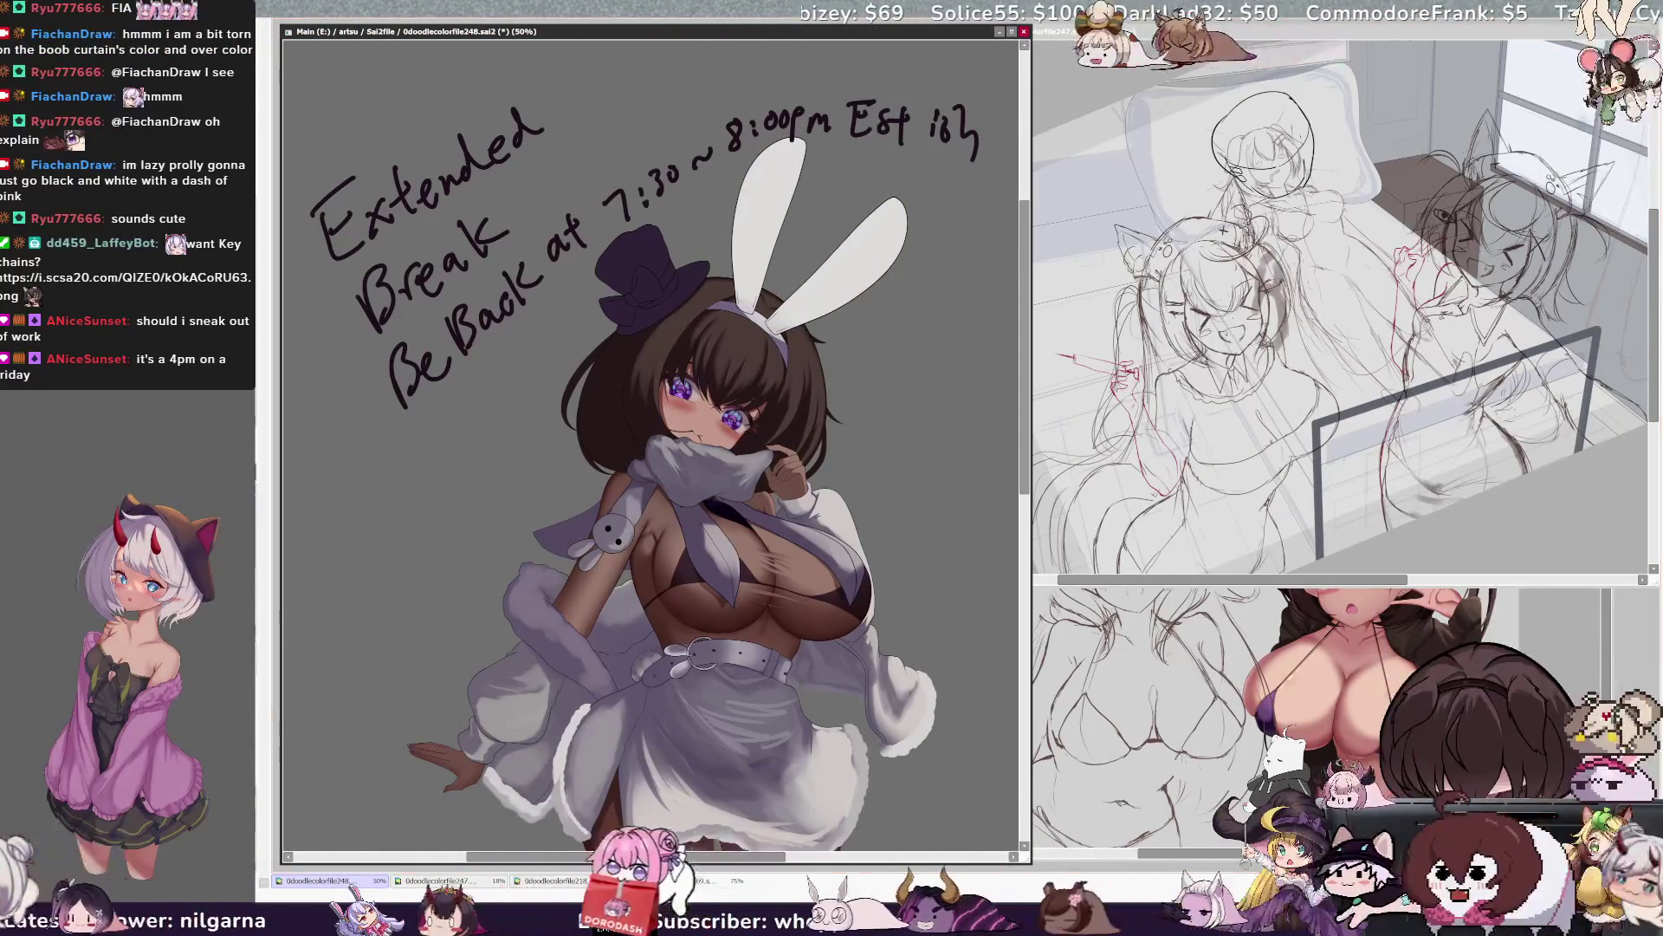
{"action": "key", "text": "ctrl+Tab"}
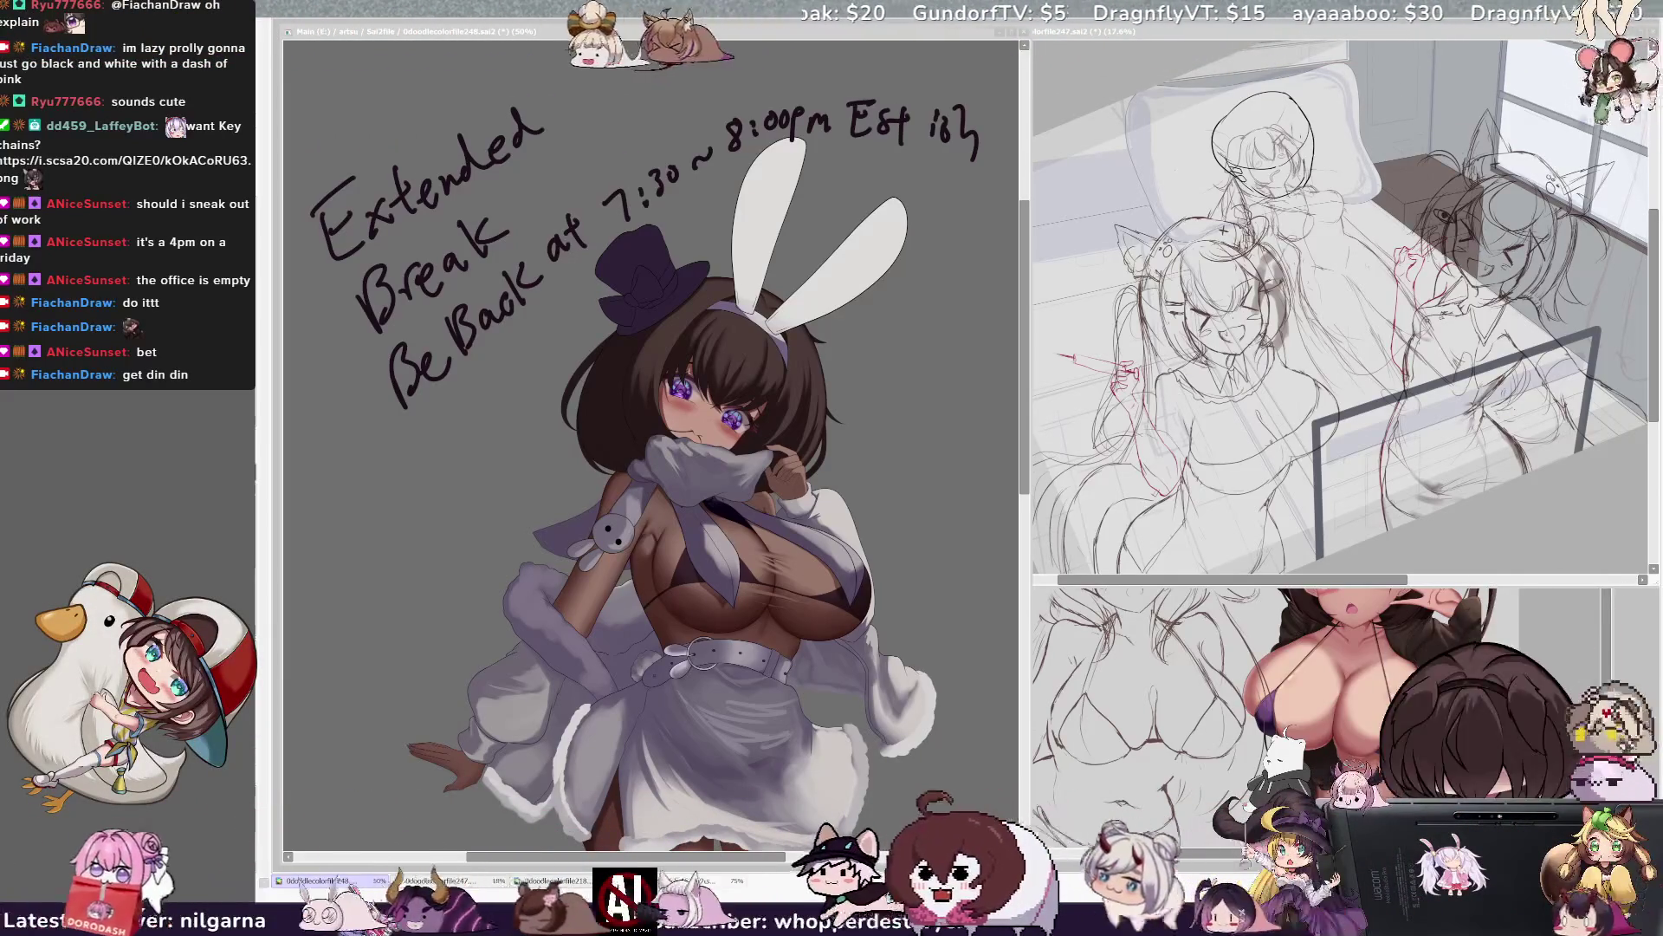
{"action": "left_click", "coordinate": [895, 373]}
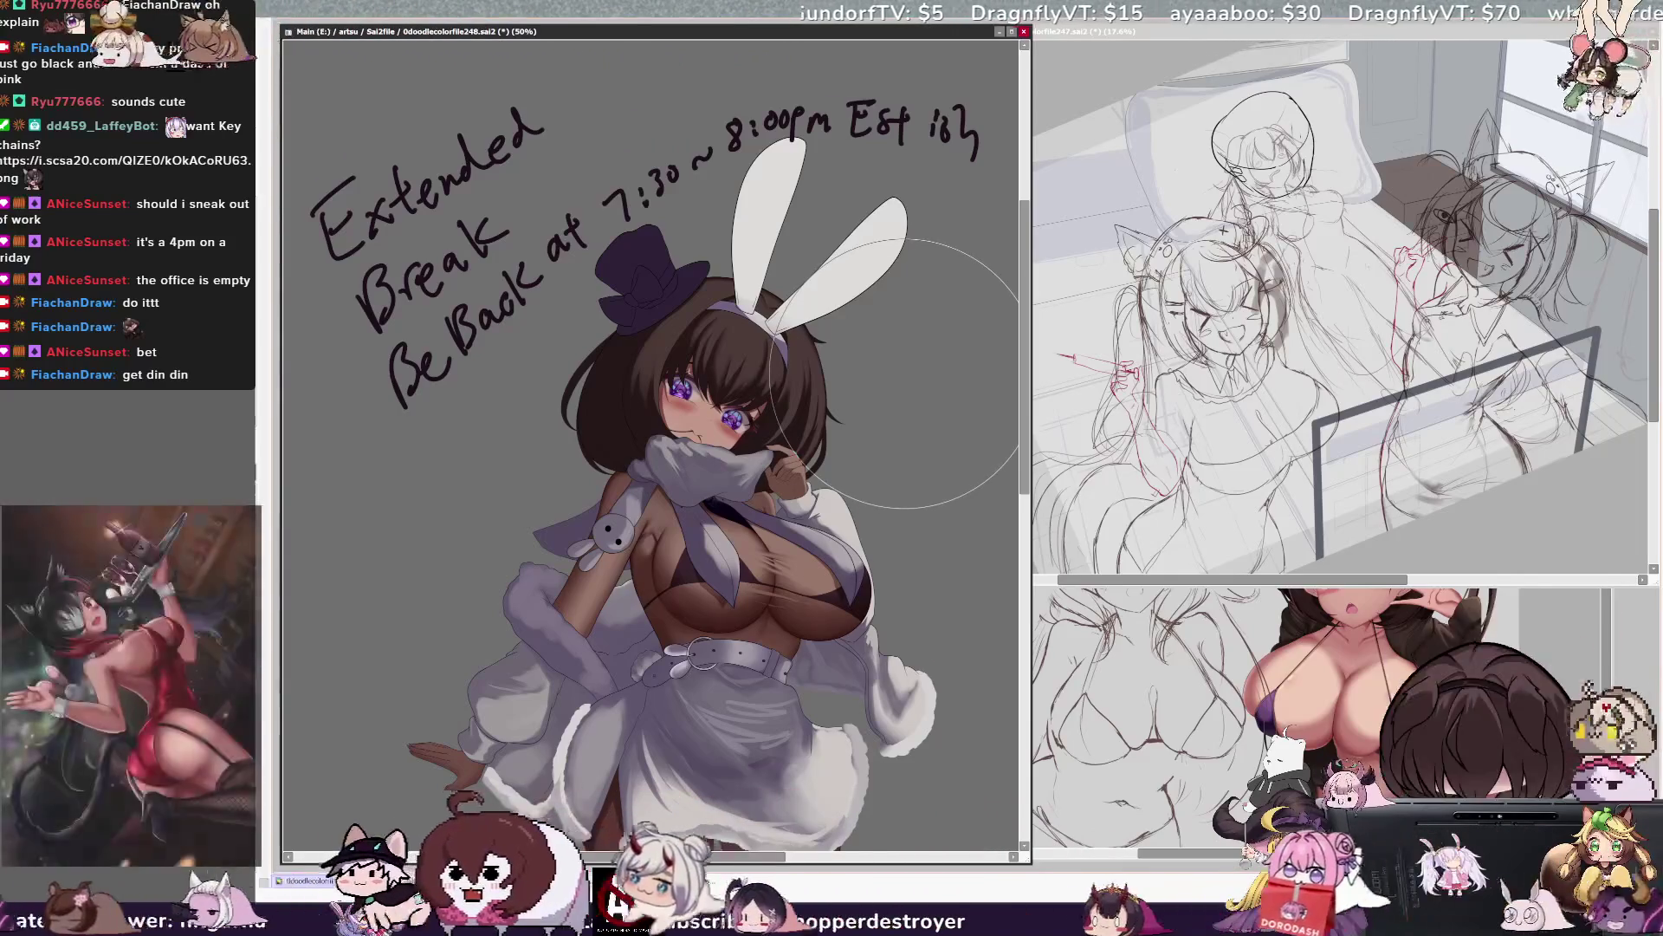
Shrink the airbrush to about 149 and softly shade the lower right ear and both ears.
{"action": "key", "text": "bracketleft"}
{"action": "key", "text": "bracketleft"}
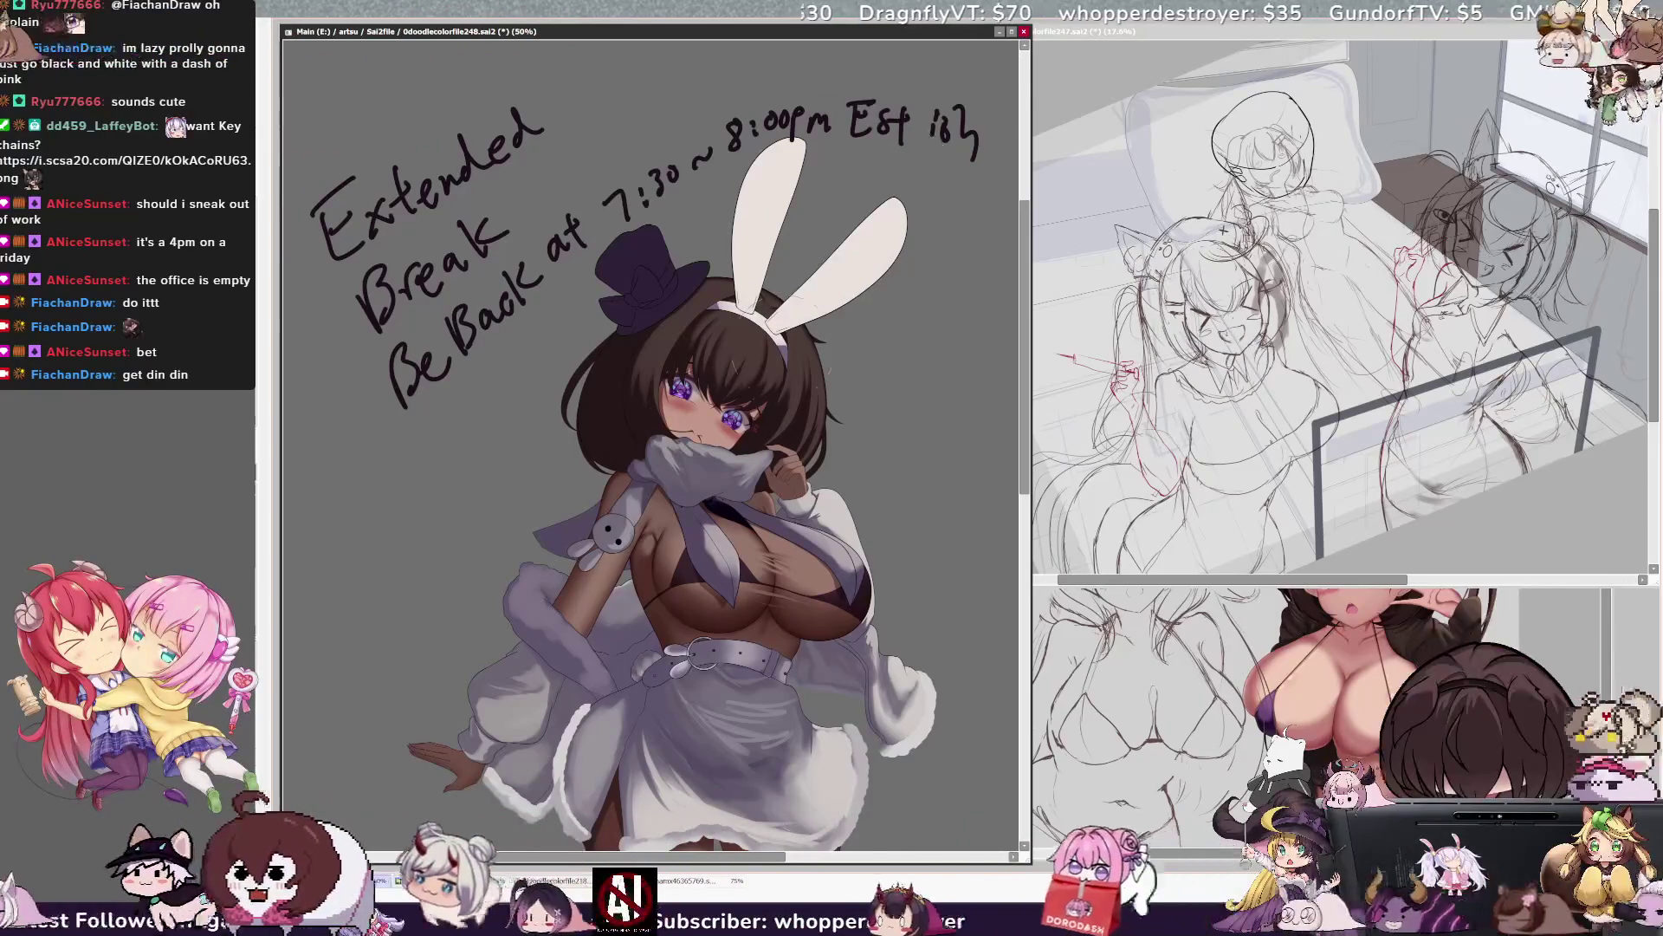
{"action": "left_click_drag", "start_coordinate": [832, 286], "coordinate": [780, 364]}
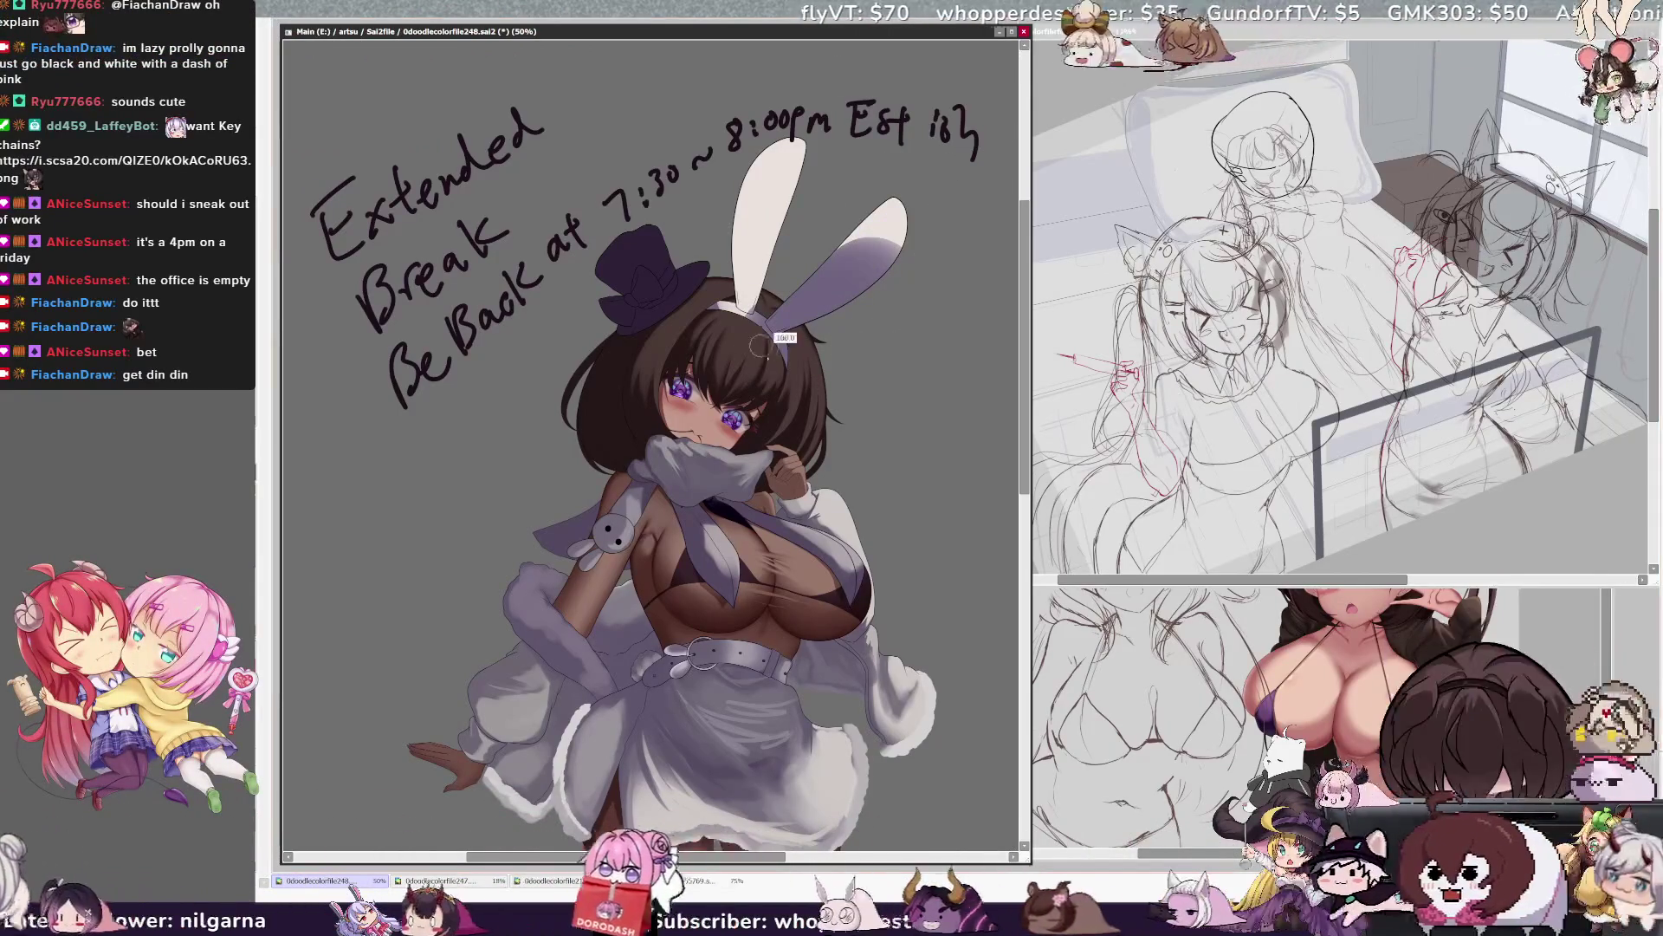
{"action": "left_click_drag", "start_coordinate": [777, 212], "coordinate": [771, 268]}
{"action": "left_click_drag", "start_coordinate": [866, 225], "coordinate": [823, 295]}
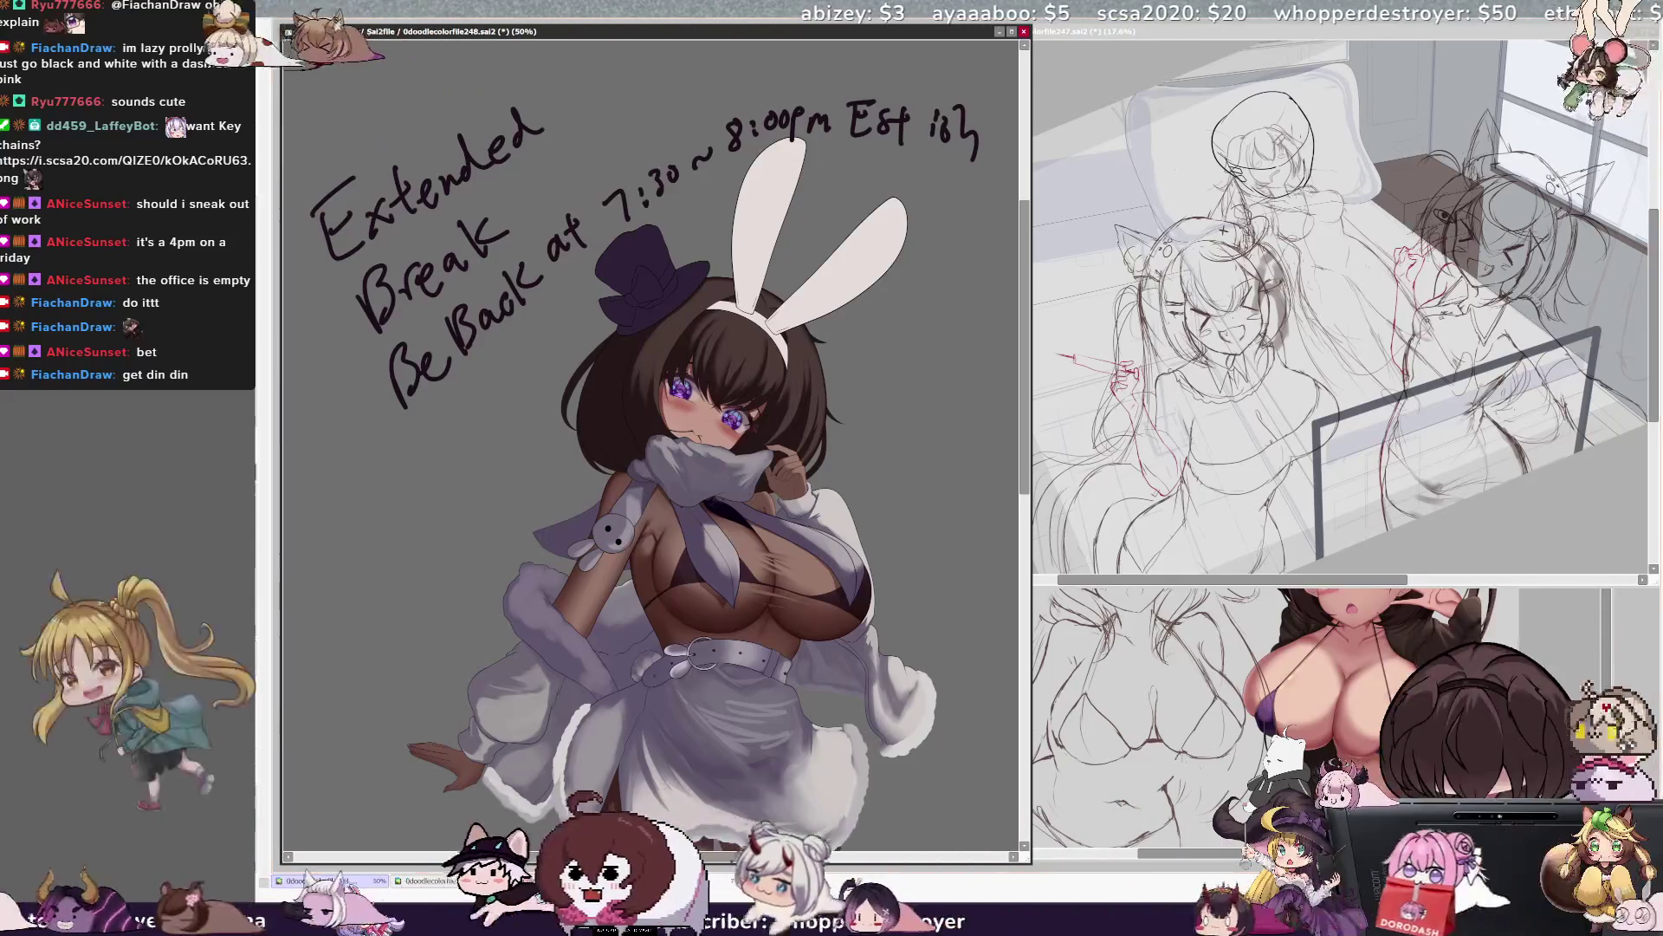
Deepen the pink shading inside the left bunny ear.
{"action": "left_click", "coordinate": [780, 190]}
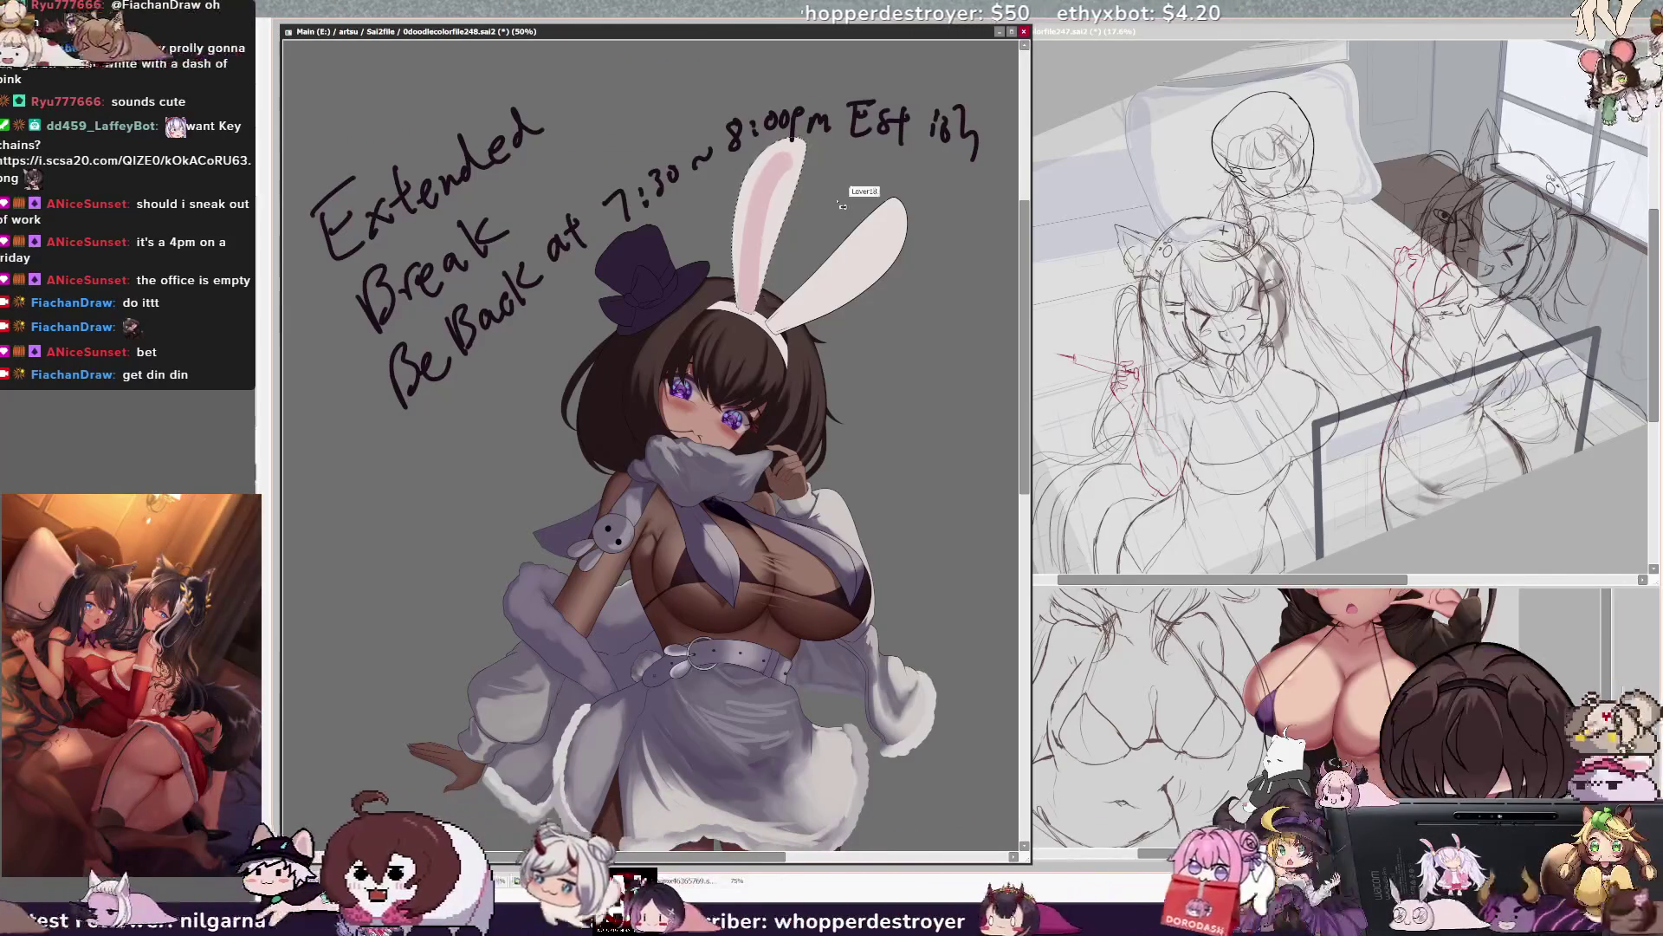
{"action": "key", "text": "Delete"}
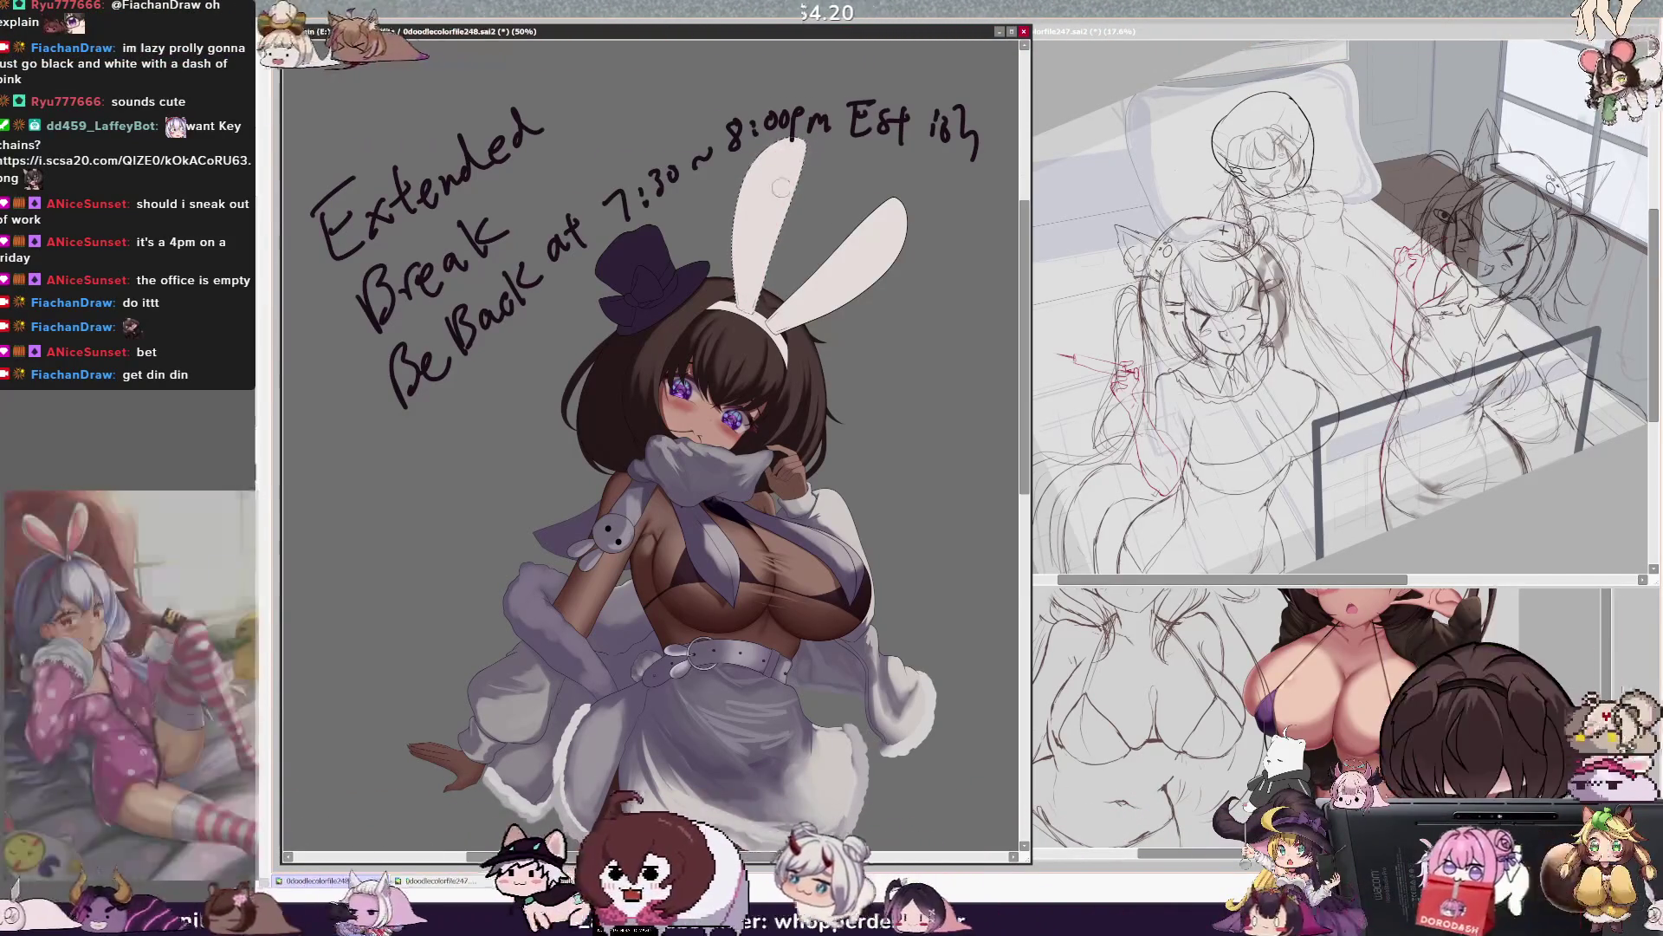
{"action": "key", "text": "ctrl+z"}
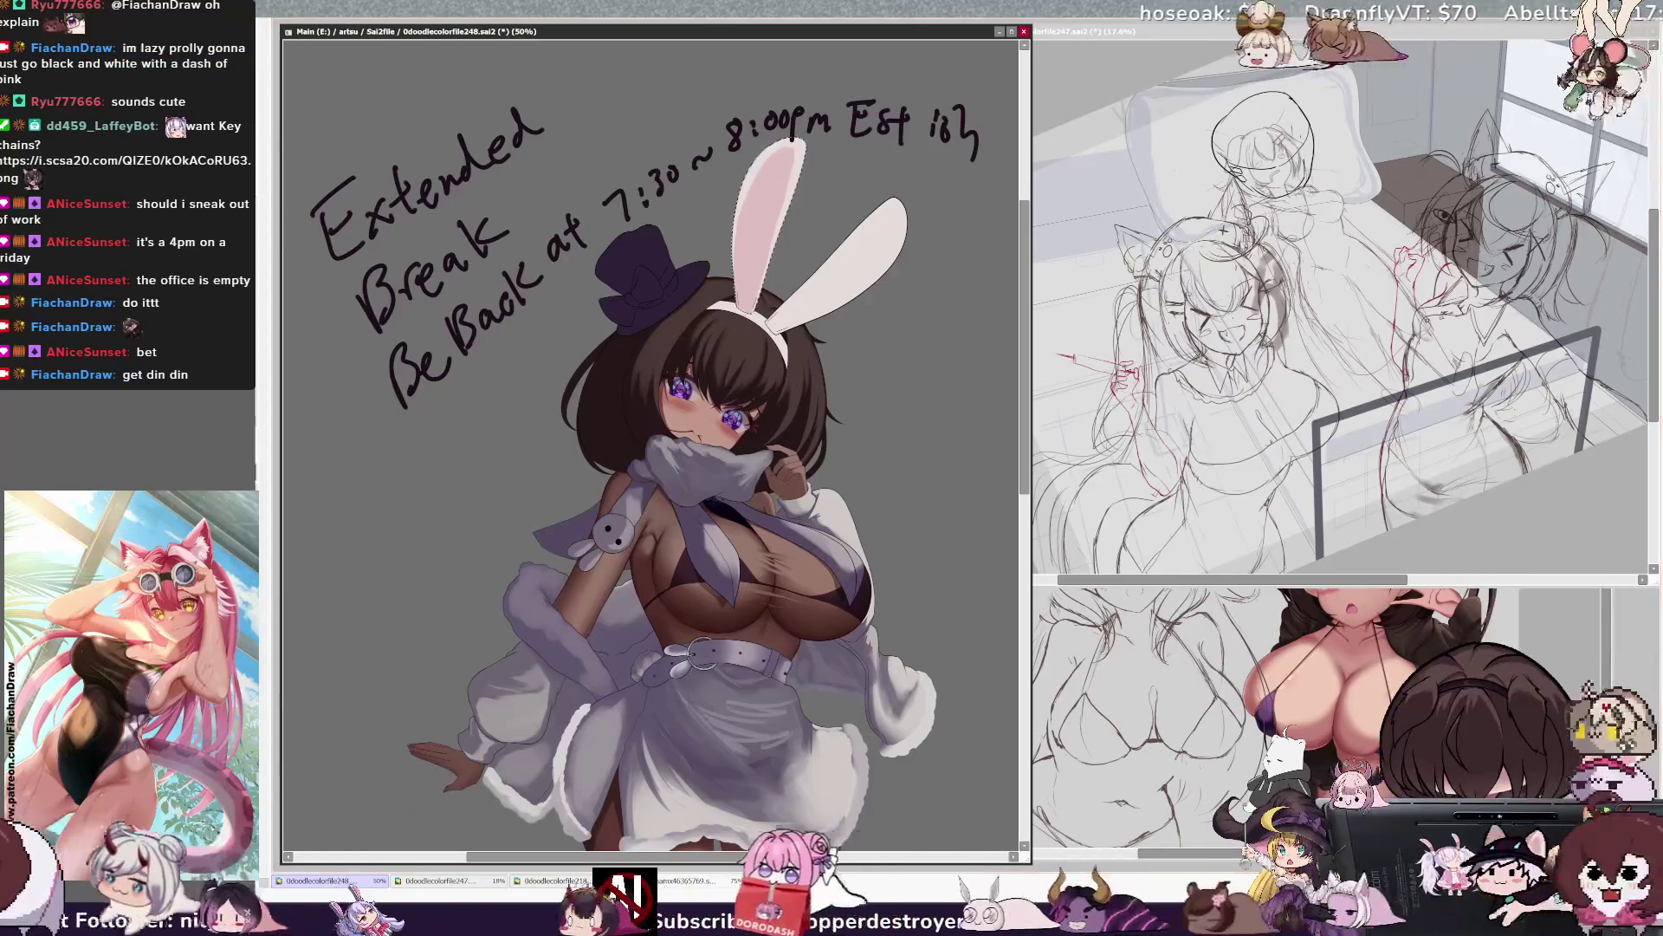
{"action": "left_click_drag", "start_coordinate": [780, 221], "coordinate": [809, 146]}
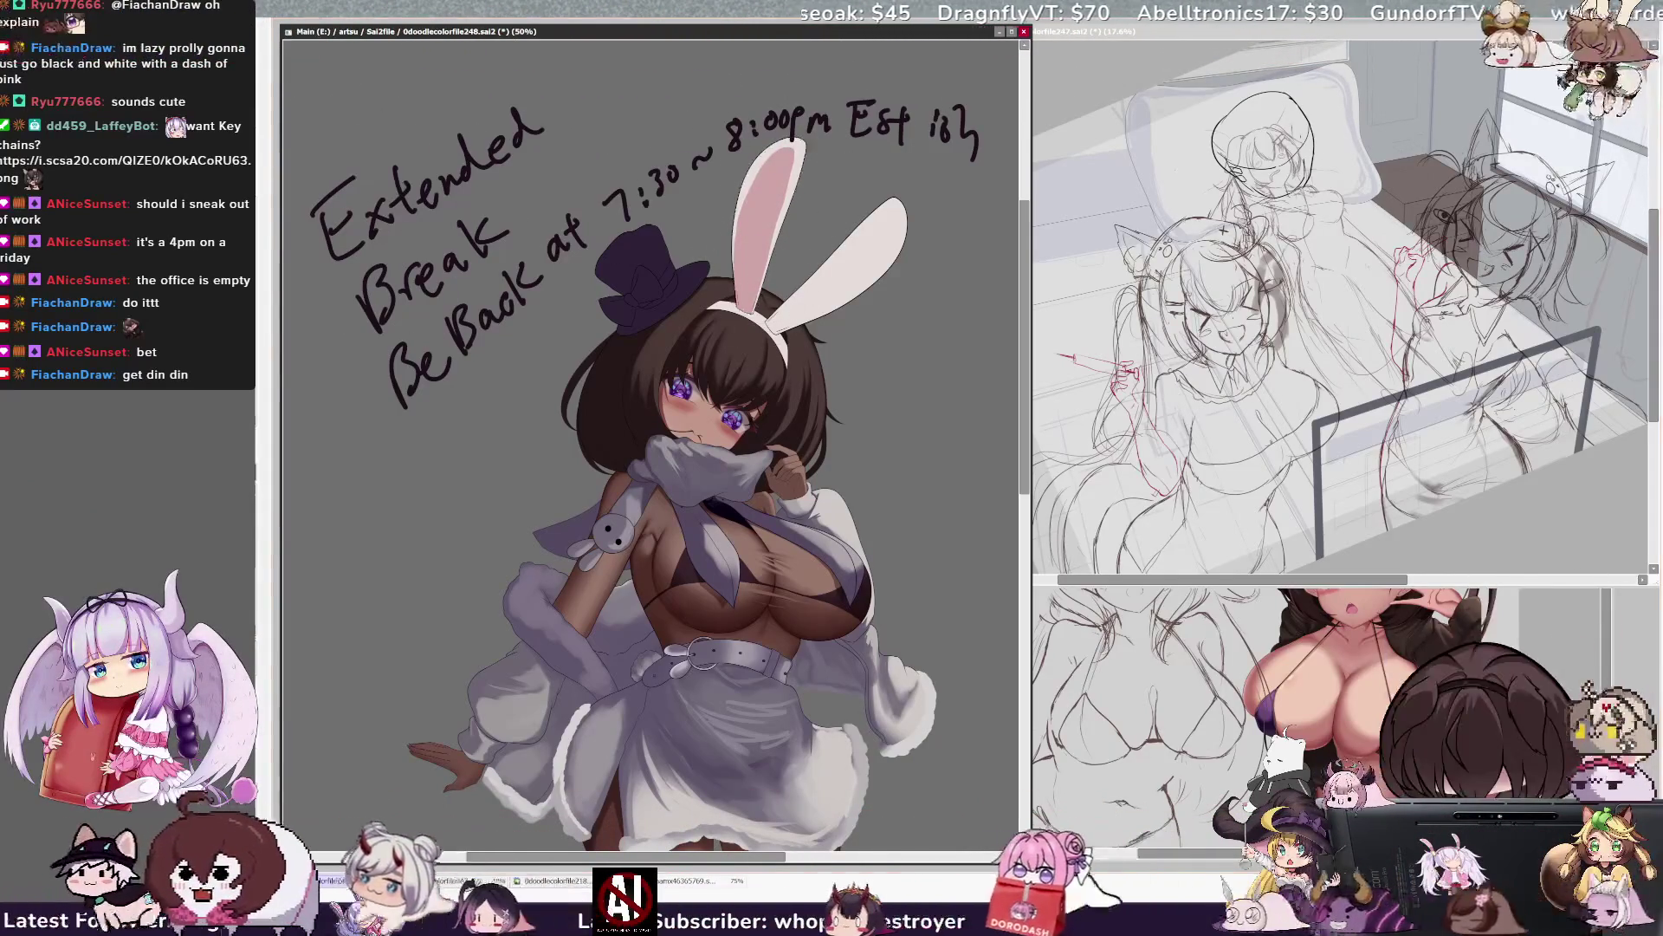
Fill the selected right ear white and resize the brush for its pink inner ear.
{"action": "left_click", "coordinate": [802, 258]}
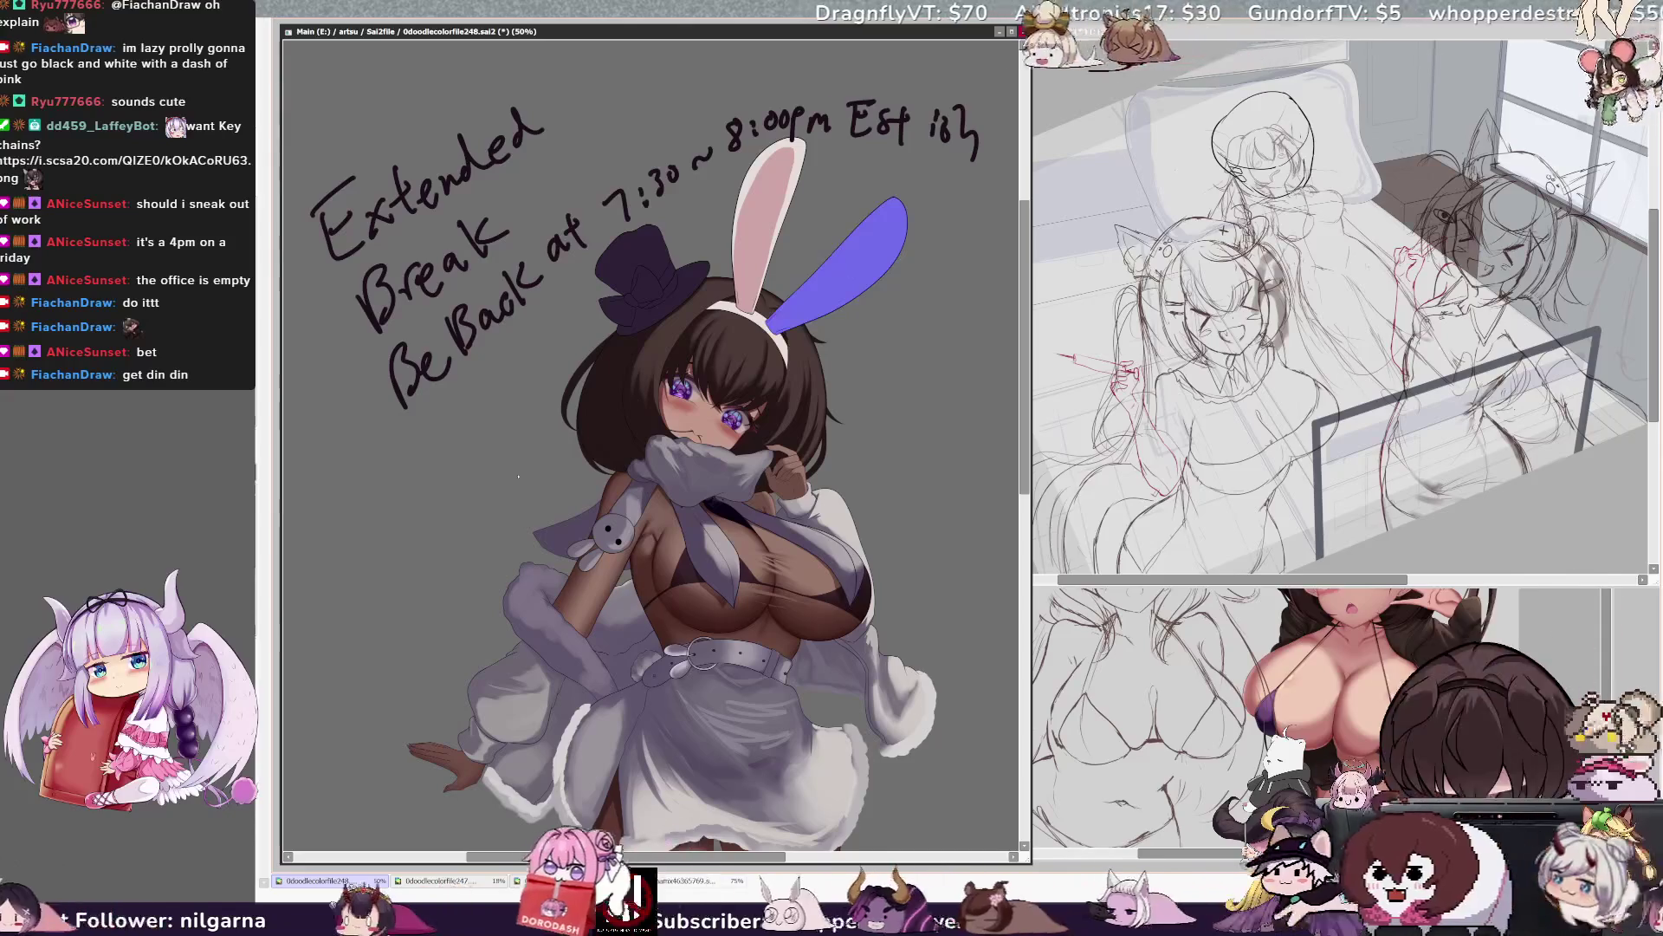
{"action": "key", "text": "b"}
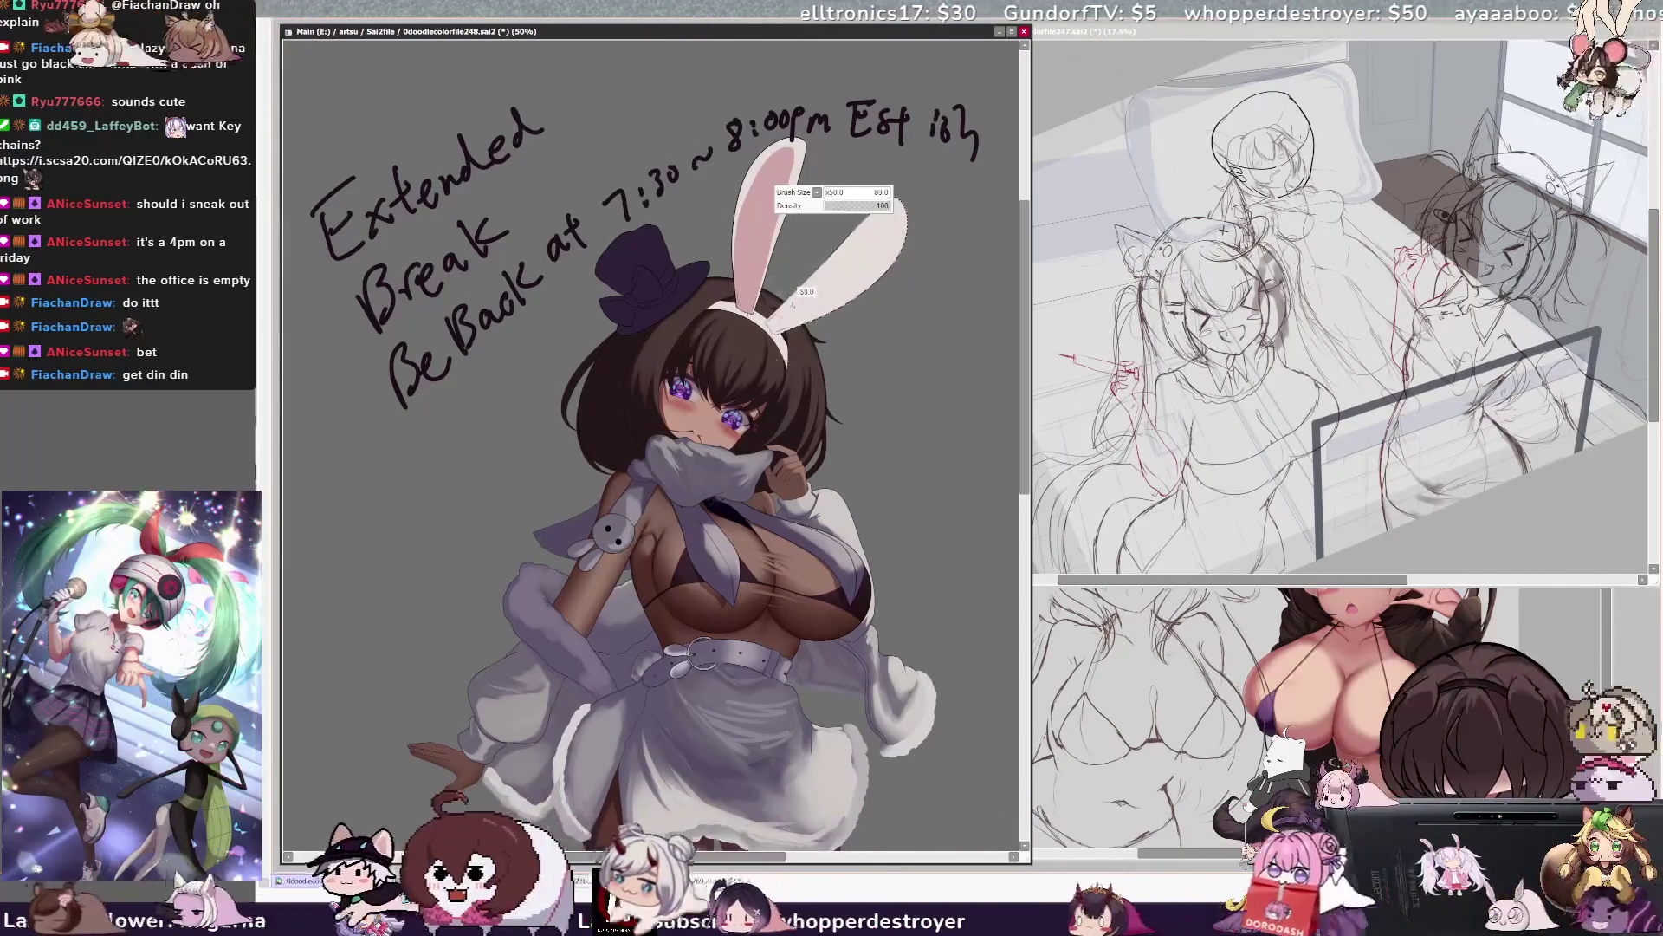
{"action": "key", "text": "bracketleft"}
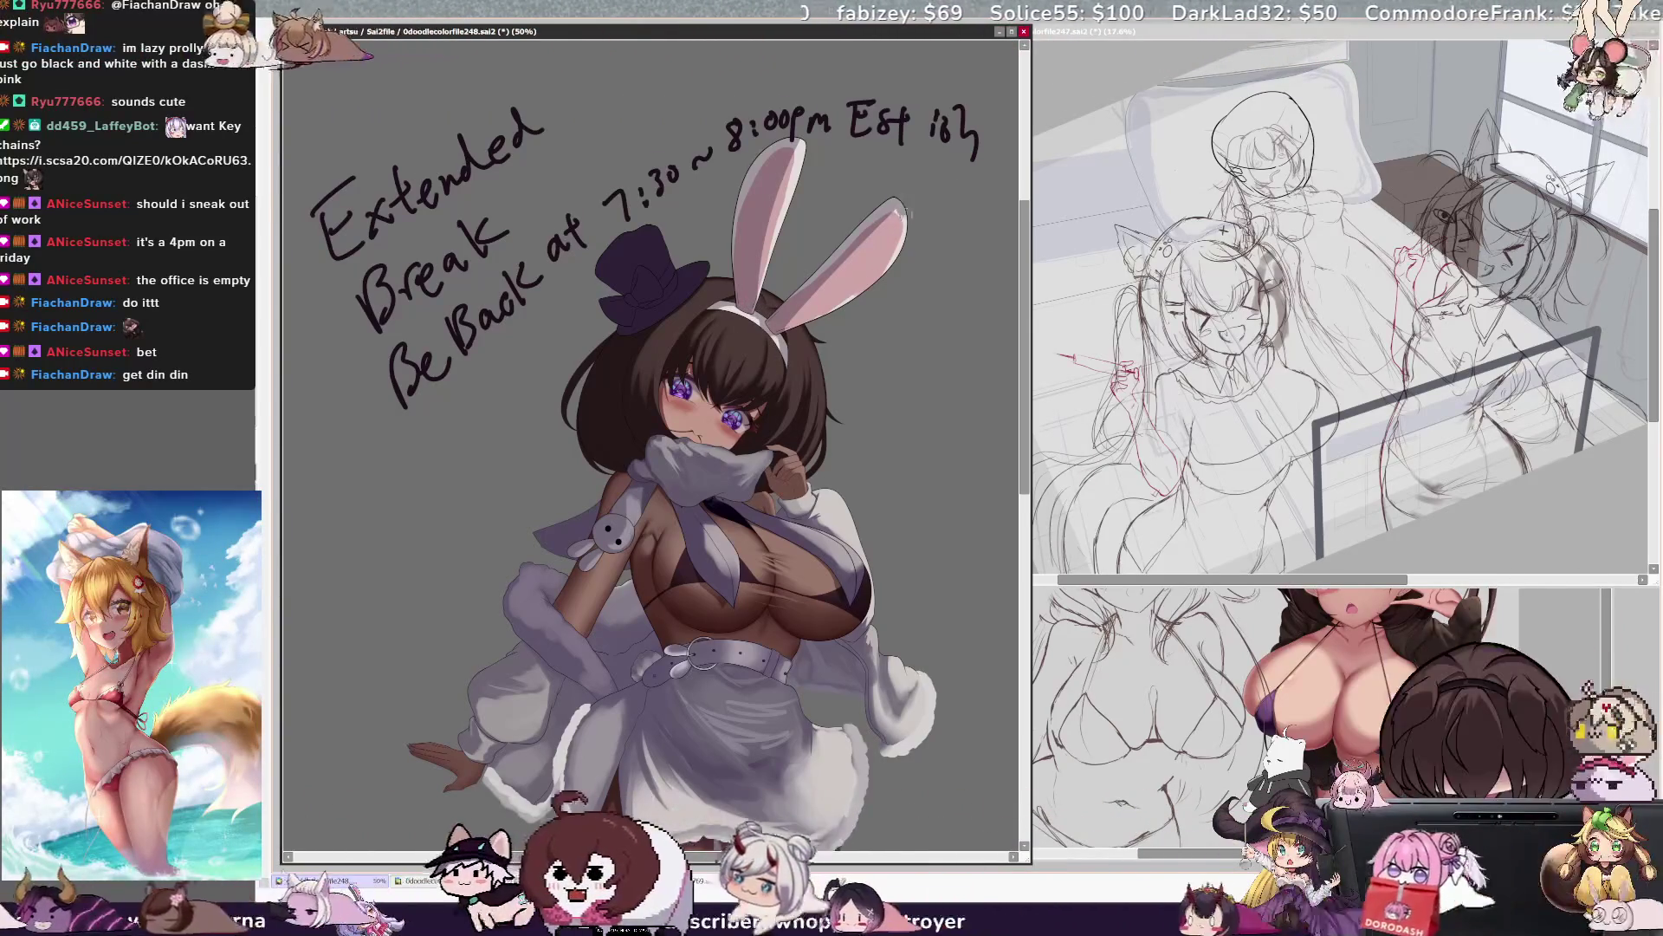
{"action": "key", "text": "bracketright"}
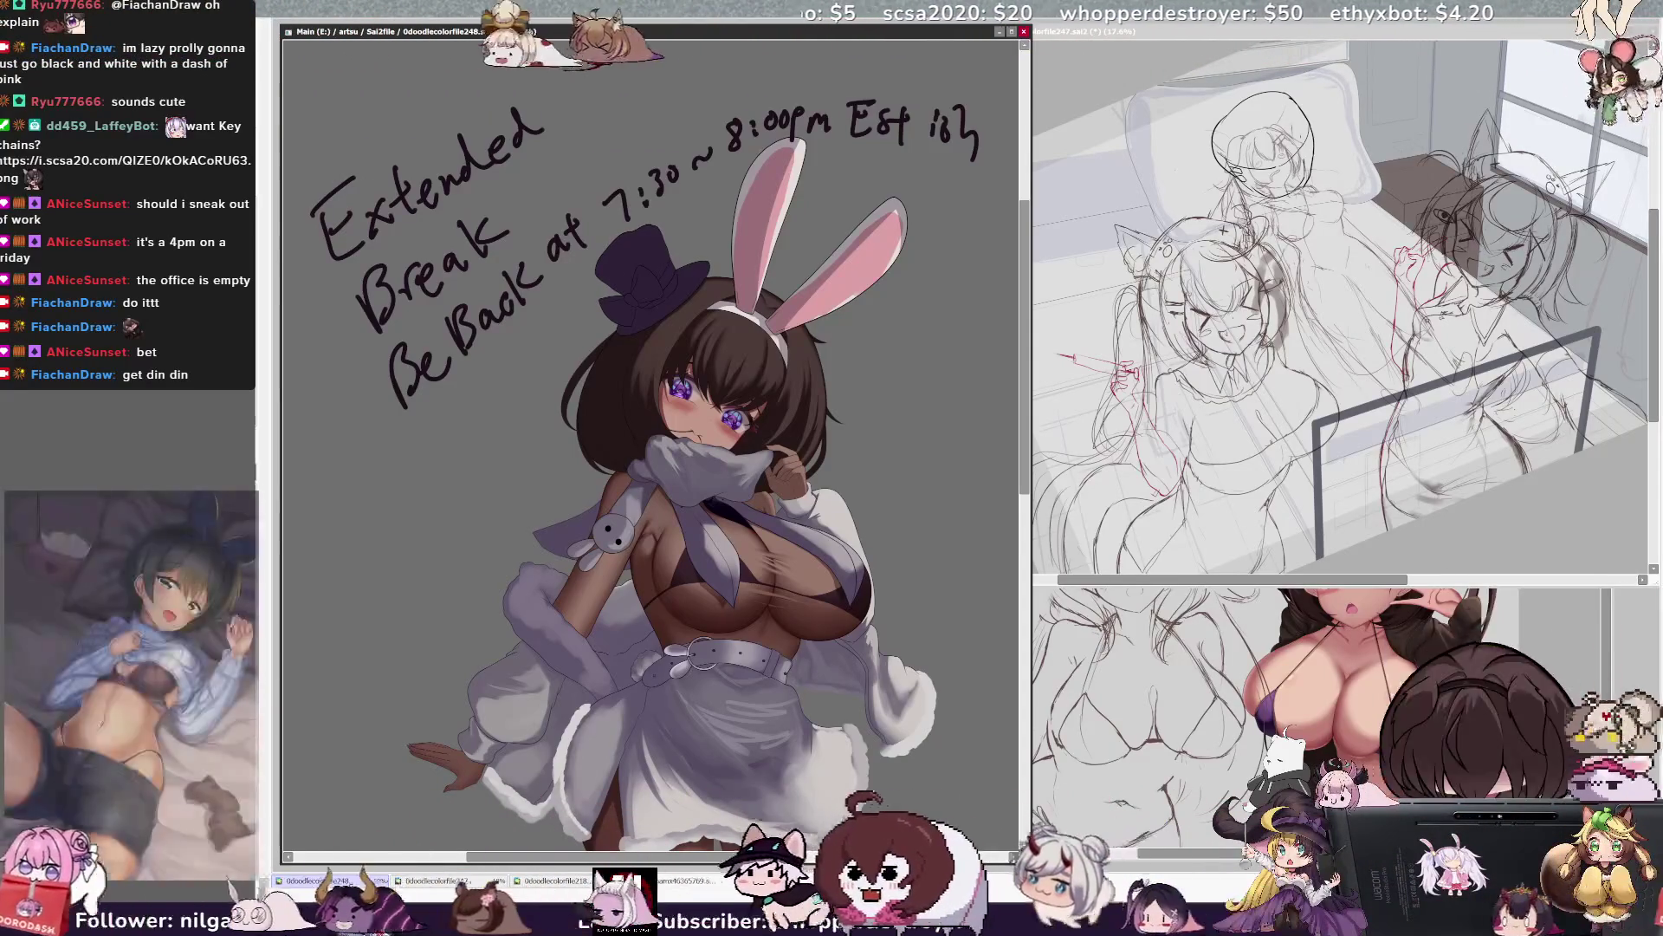
Set the brush to size 50 and restore the pink bow on the top hat.
{"action": "key", "text": "bracketright"}
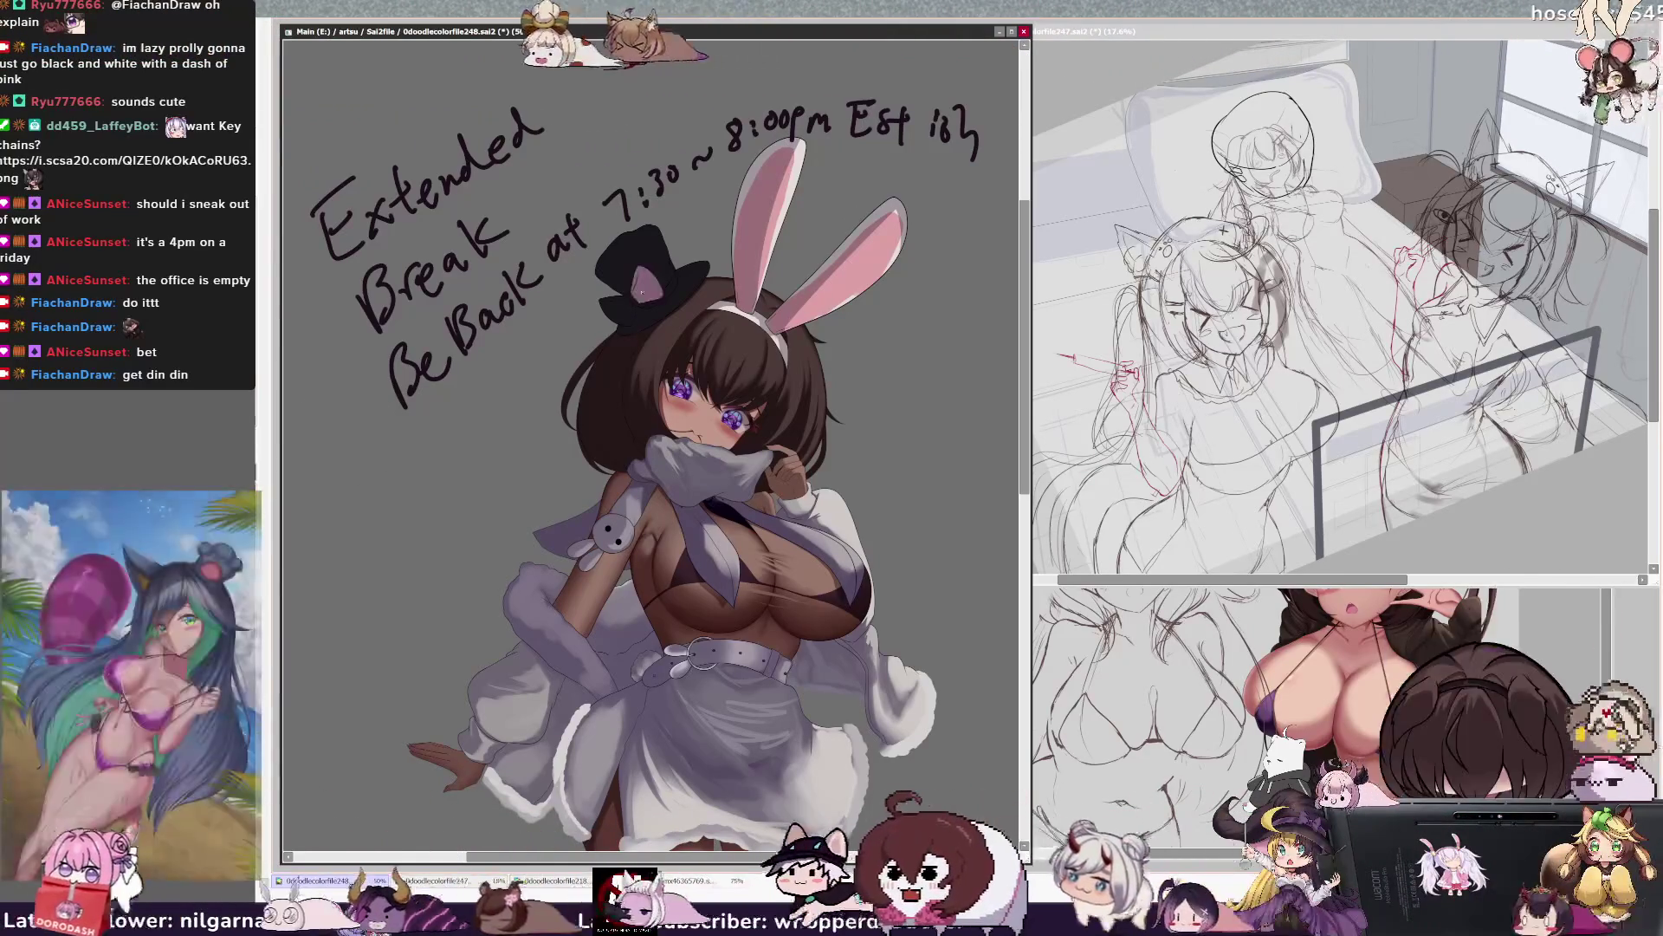
{"action": "key", "text": "ctrl+z"}
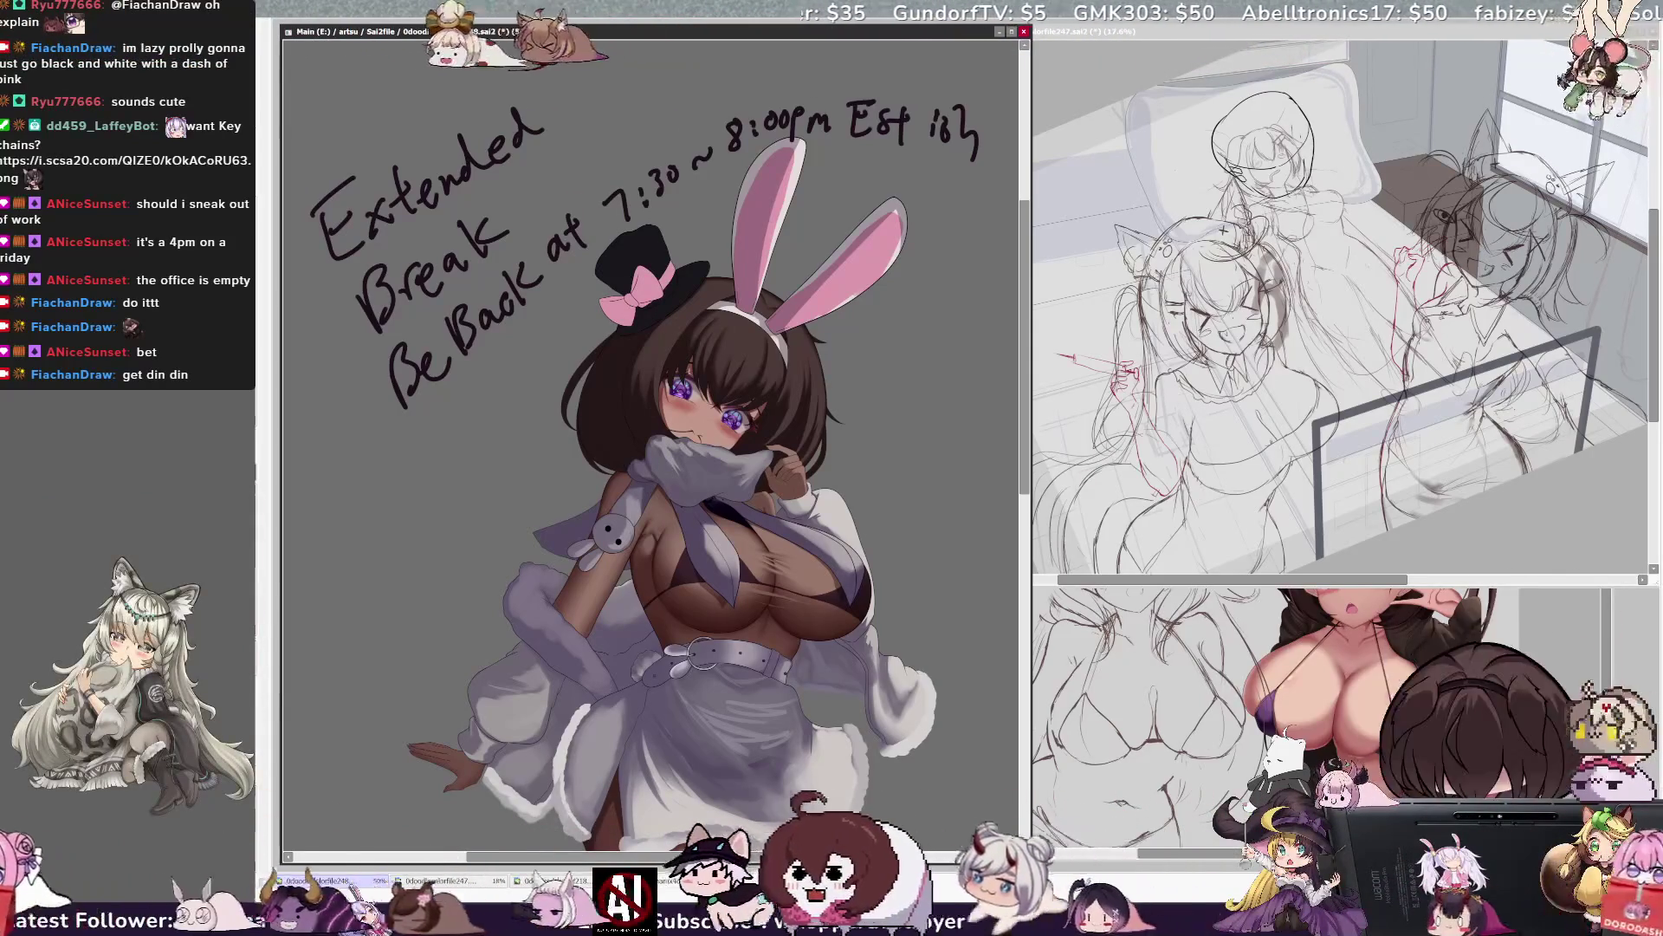
{"action": "left_click_drag", "start_coordinate": [597, 234], "coordinate": [658, 234]}
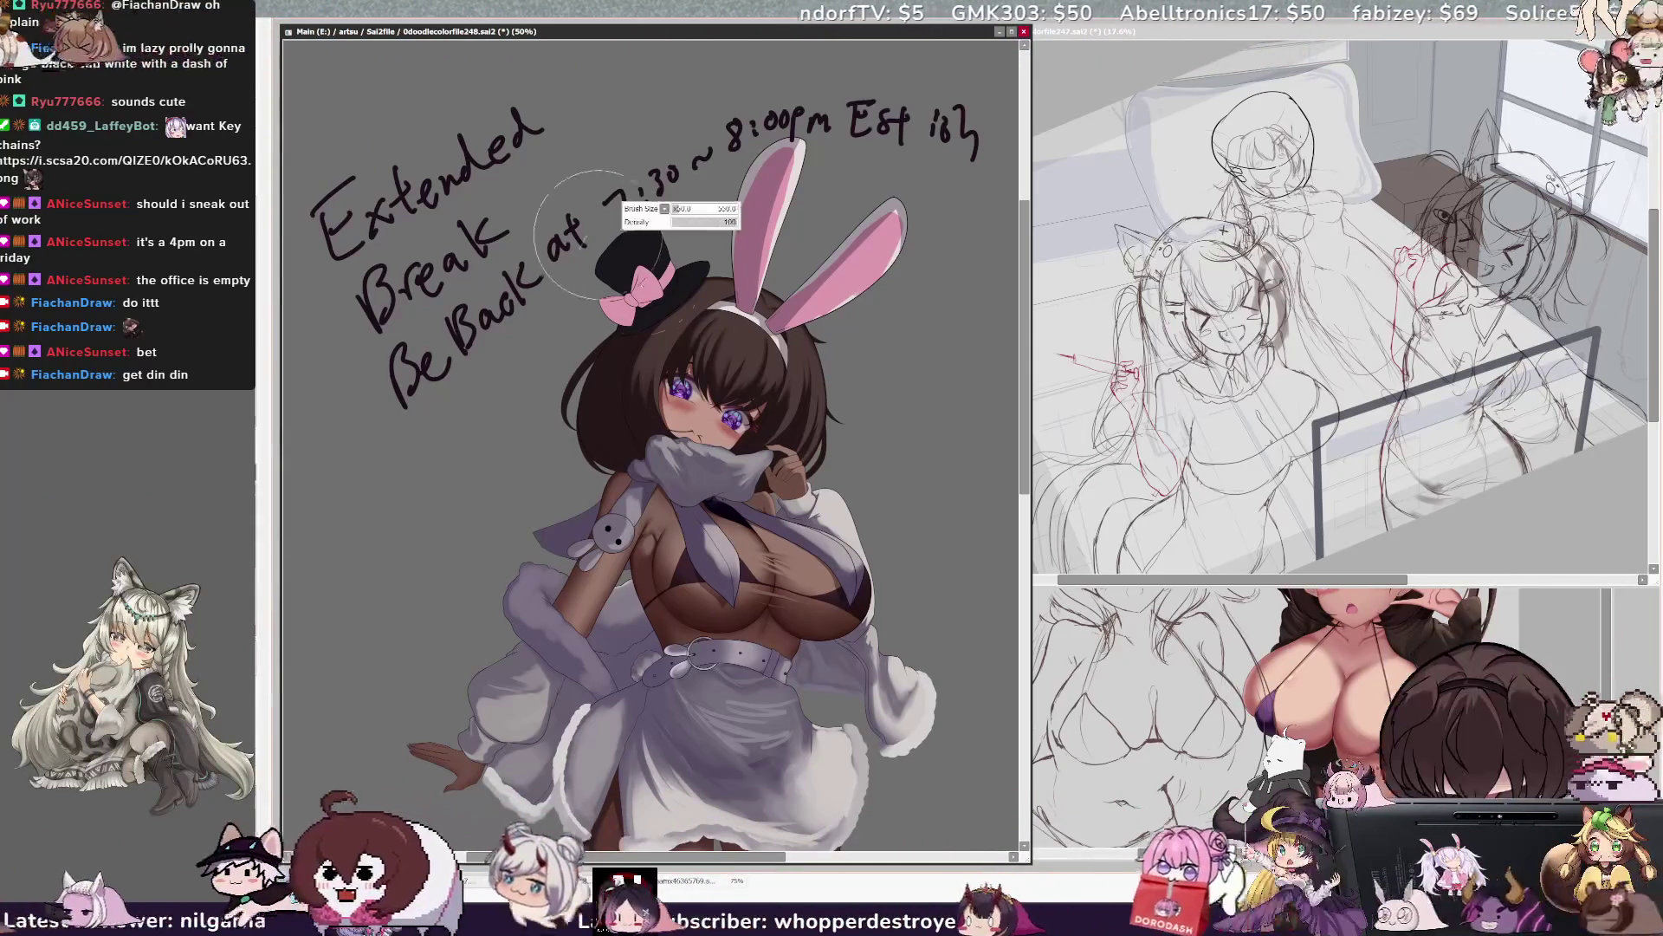
Make the brush smaller to add darker pink shading inside both ears.
{"action": "left_click_drag", "start_coordinate": [650, 433], "coordinate": [634, 428]}
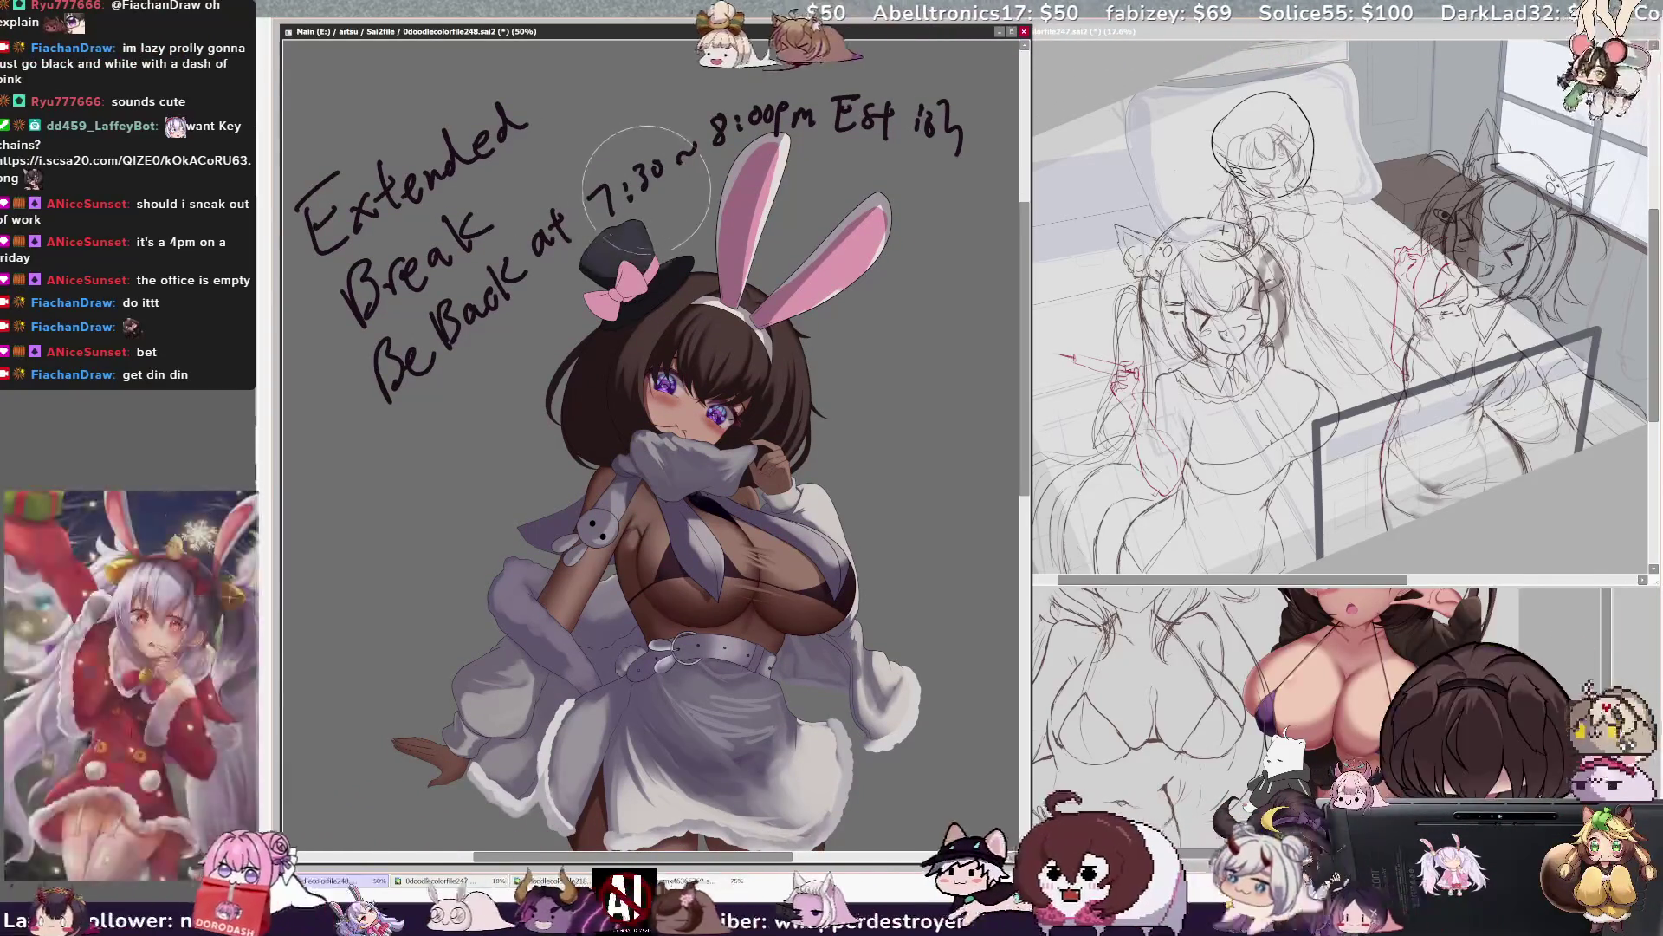
{"action": "left_click_drag", "start_coordinate": [615, 213], "coordinate": [596, 206]}
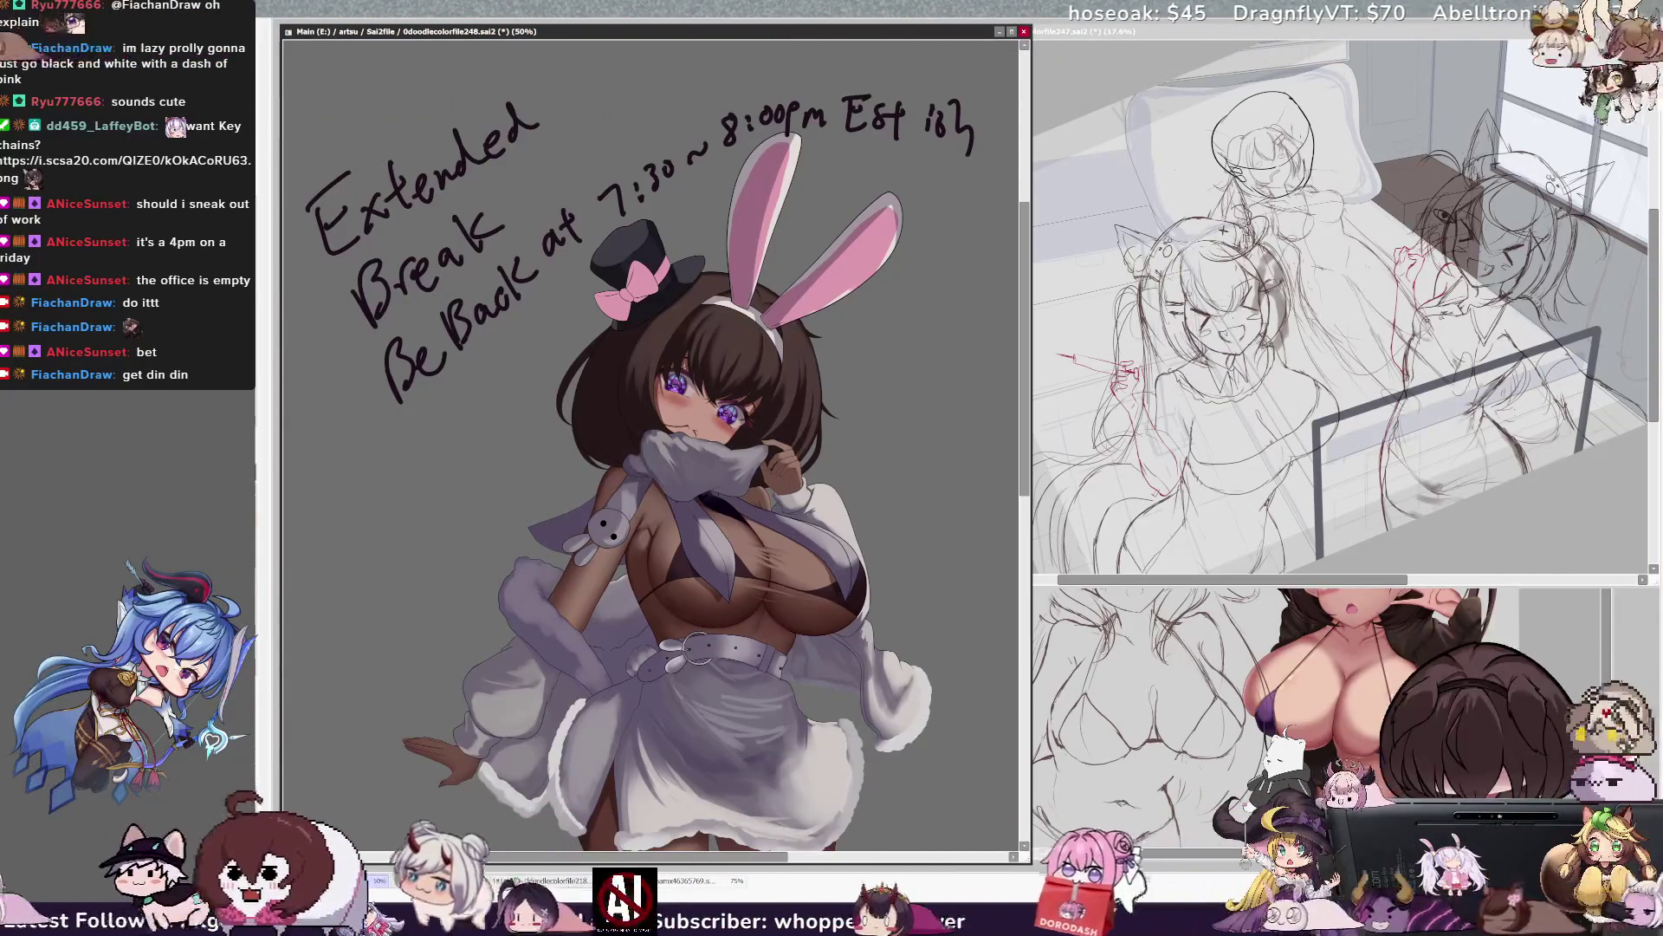
{"action": "key", "text": "bracketleft"}
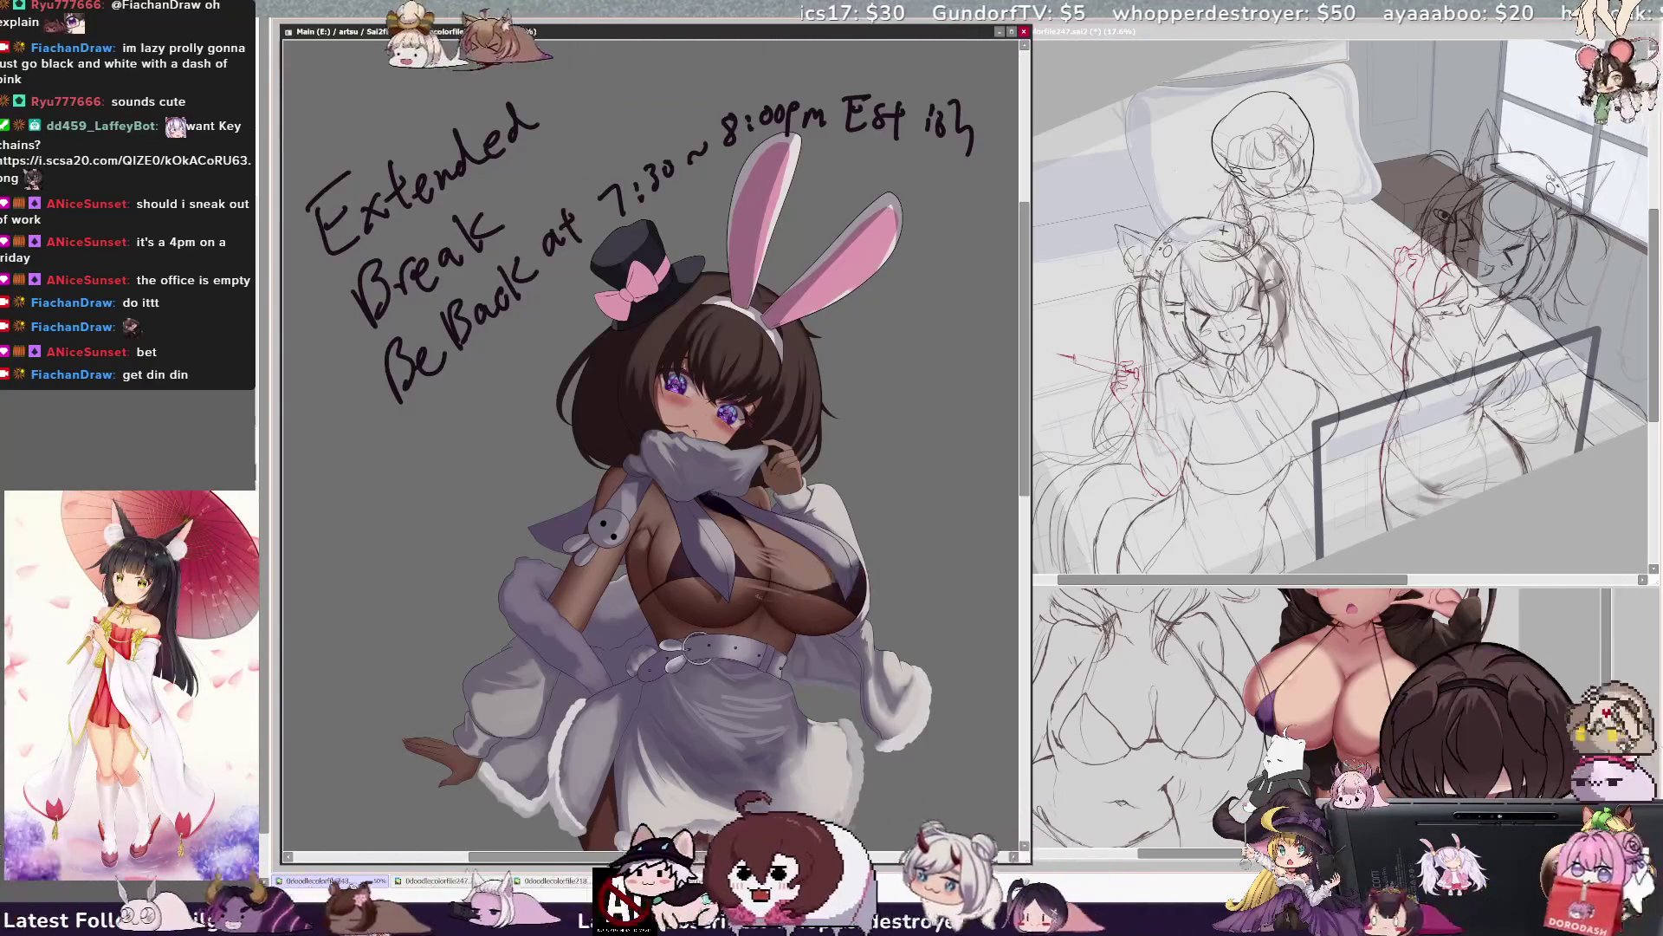
{"action": "right_click", "coordinate": [747, 592]}
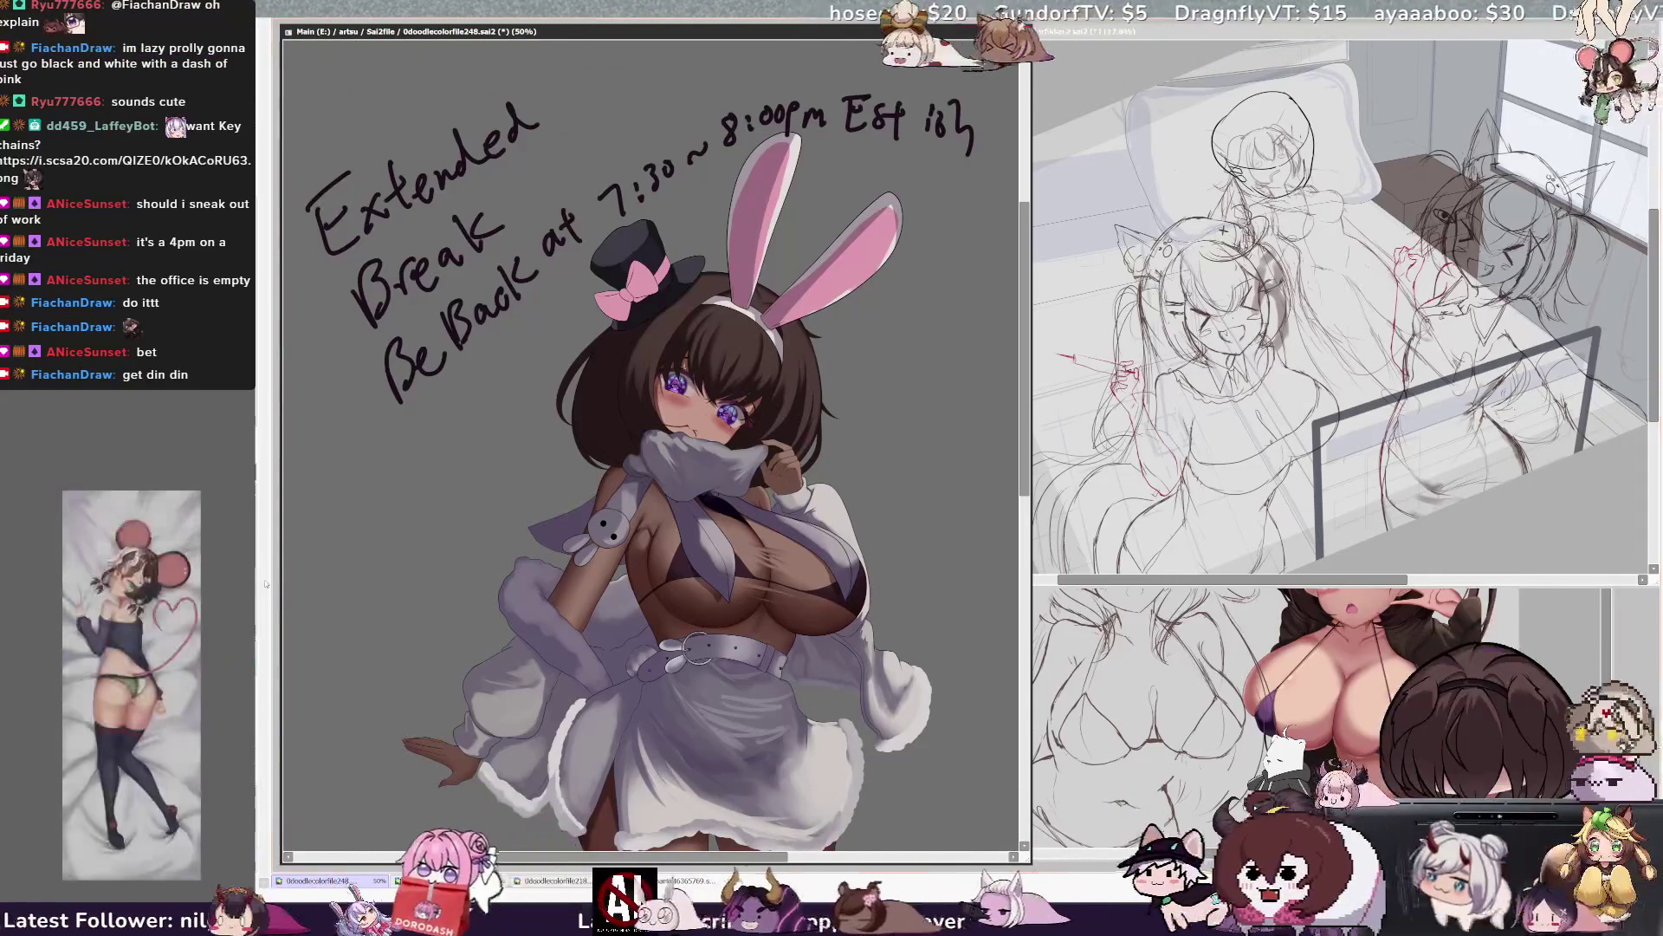
{"action": "right_click", "coordinate": [780, 606]}
{"action": "left_click_drag", "start_coordinate": [832, 610], "coordinate": [802, 637]}
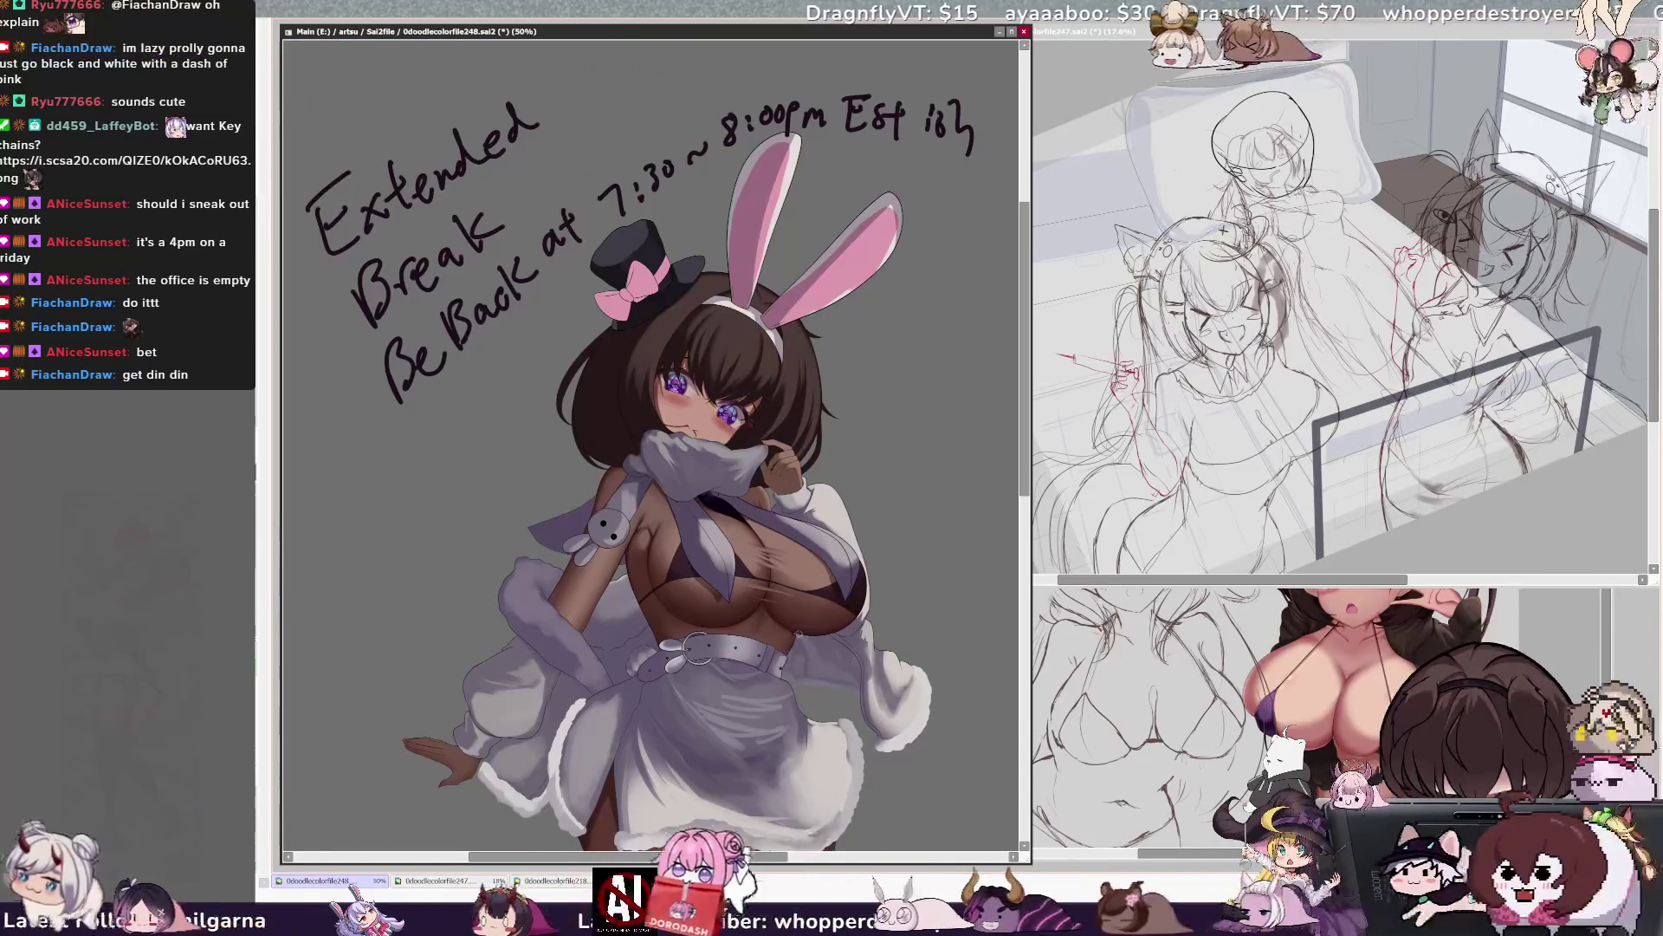
{"action": "left_click_drag", "start_coordinate": [864, 608], "coordinate": [853, 608]}
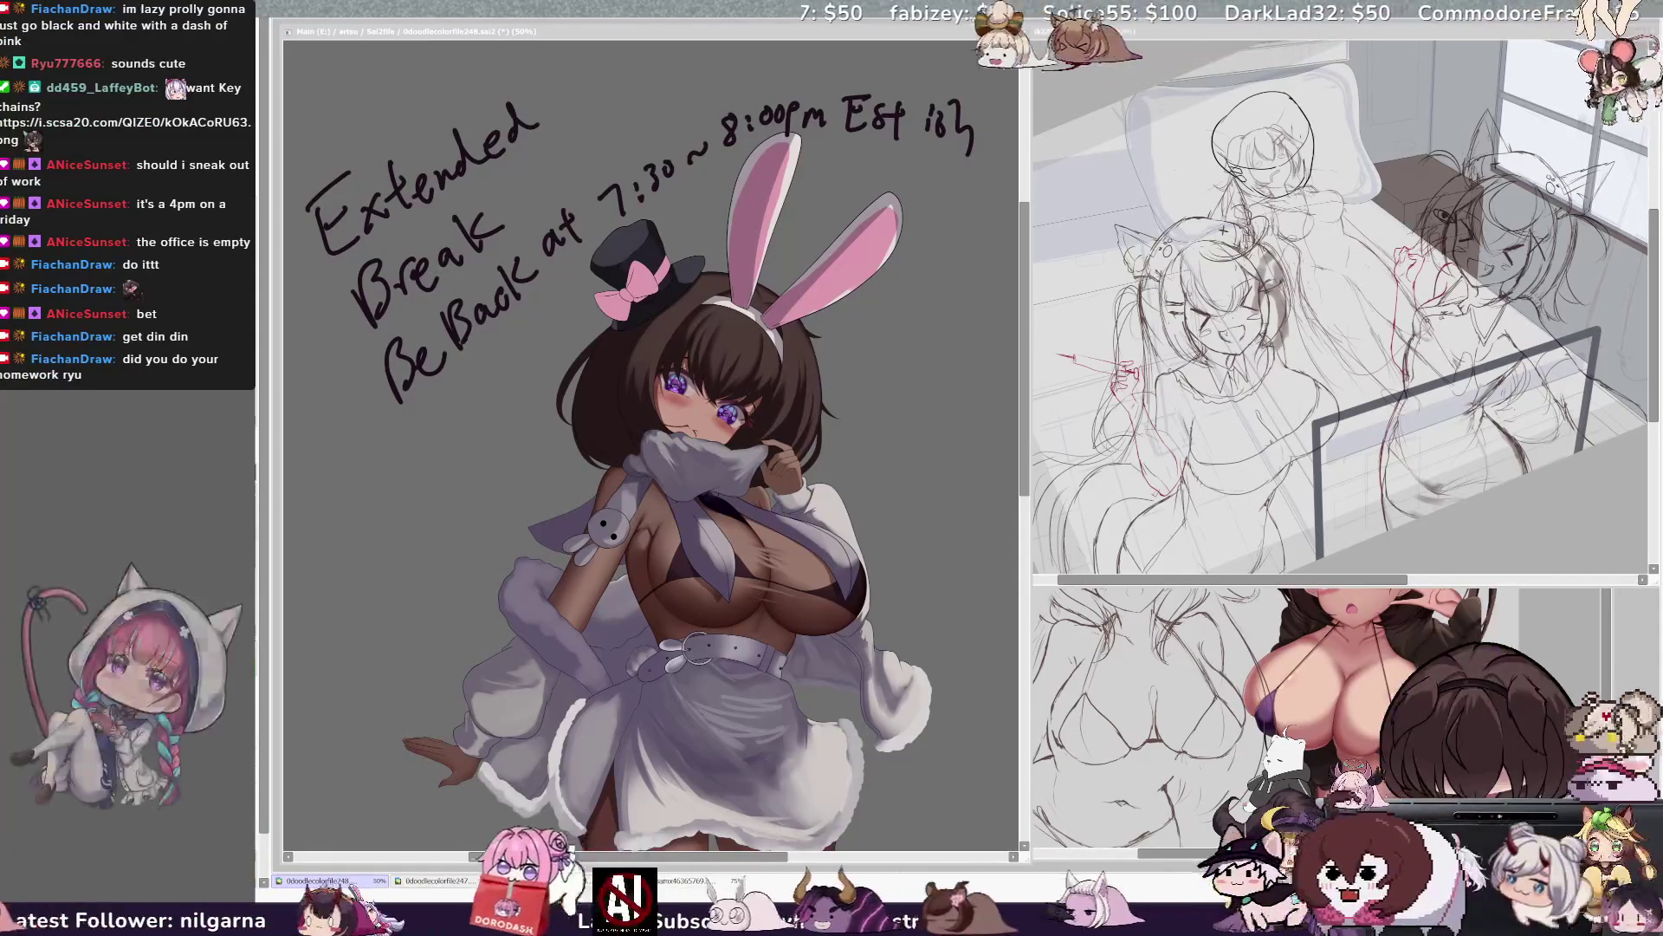
{"action": "left_click", "coordinate": [1030, 382]}
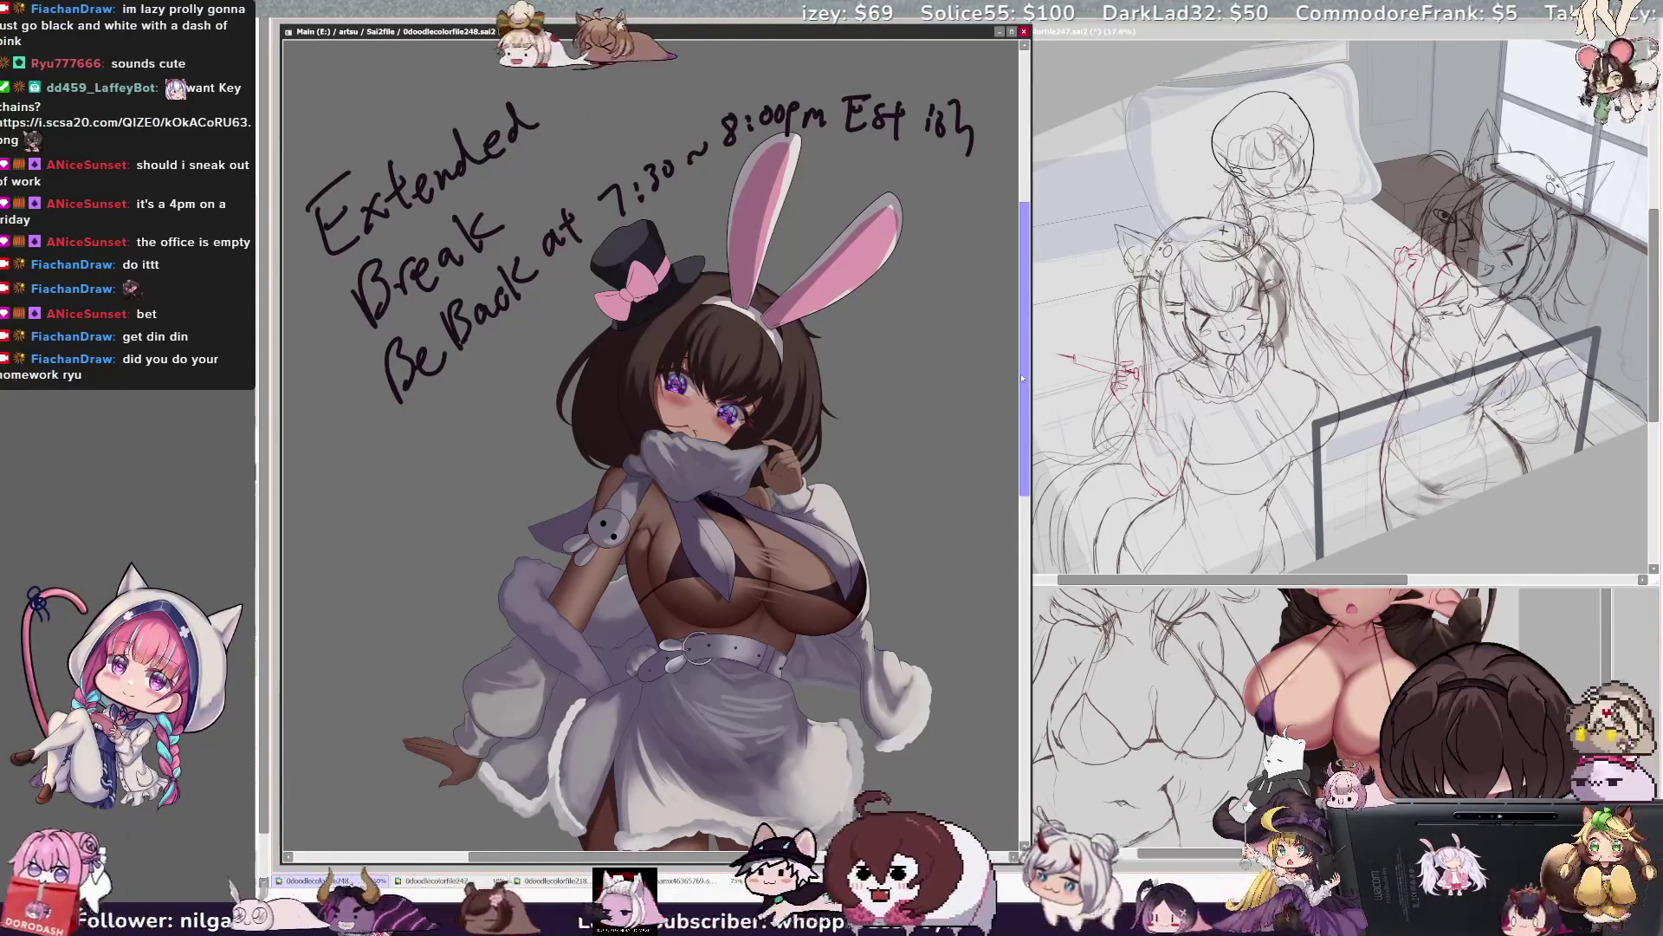
{"action": "scroll", "coordinate": [1021, 390], "scroll_direction": "down", "scroll_amount": 1}
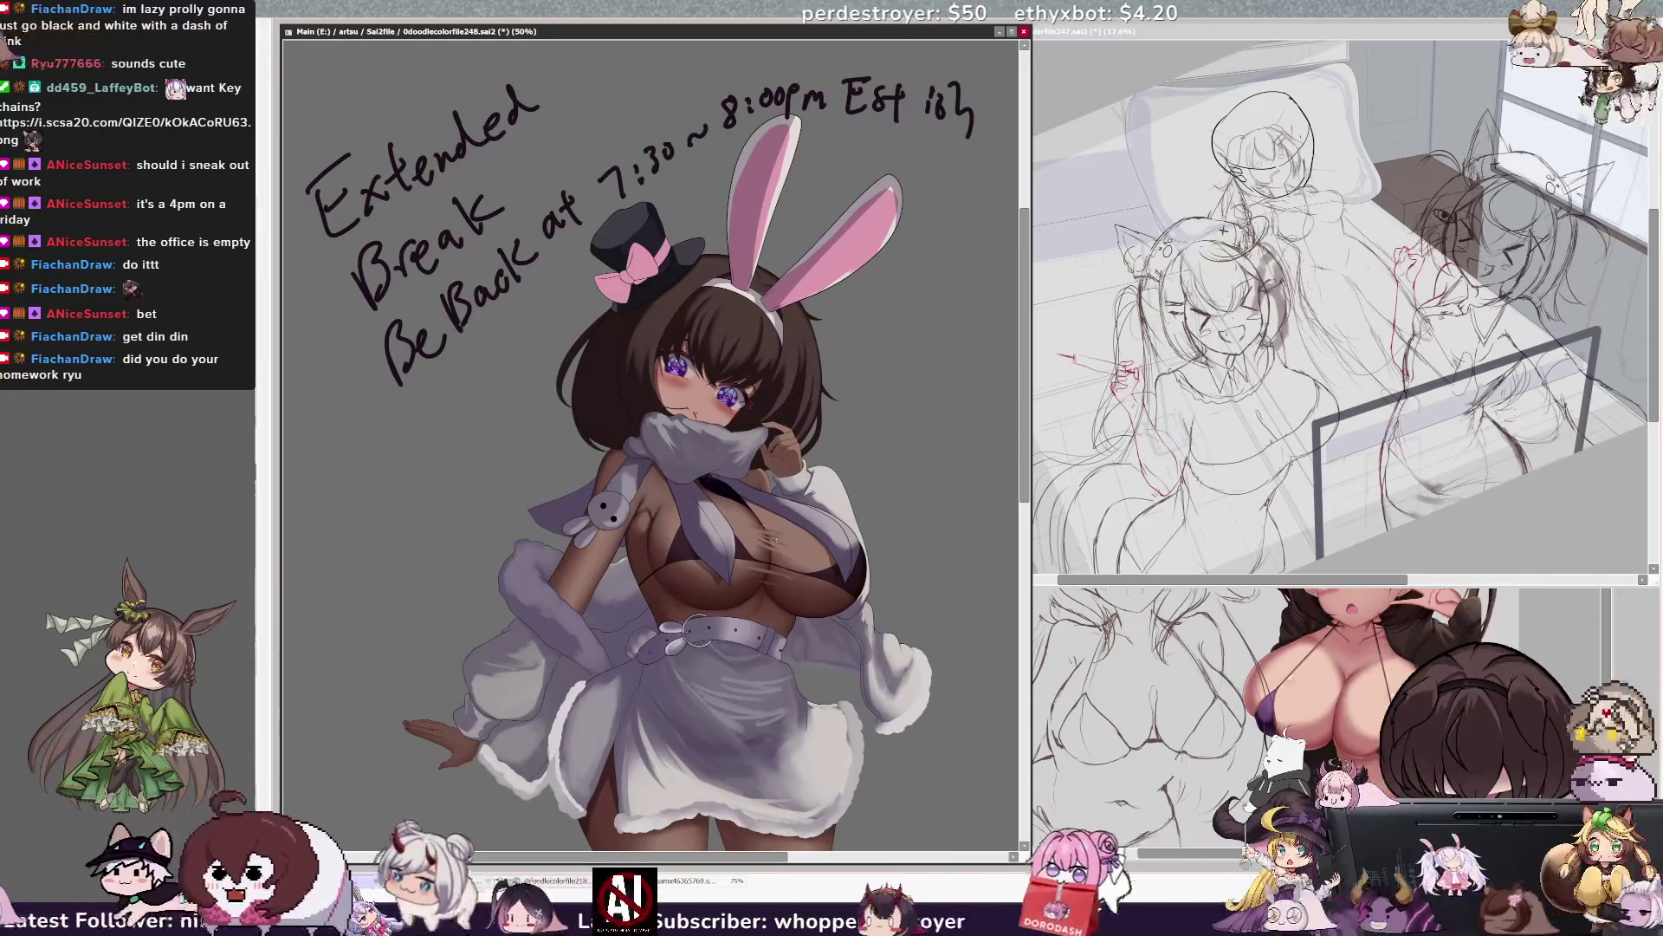
{"action": "key", "text": "bracketleft"}
{"action": "key", "text": "bracketleft"}
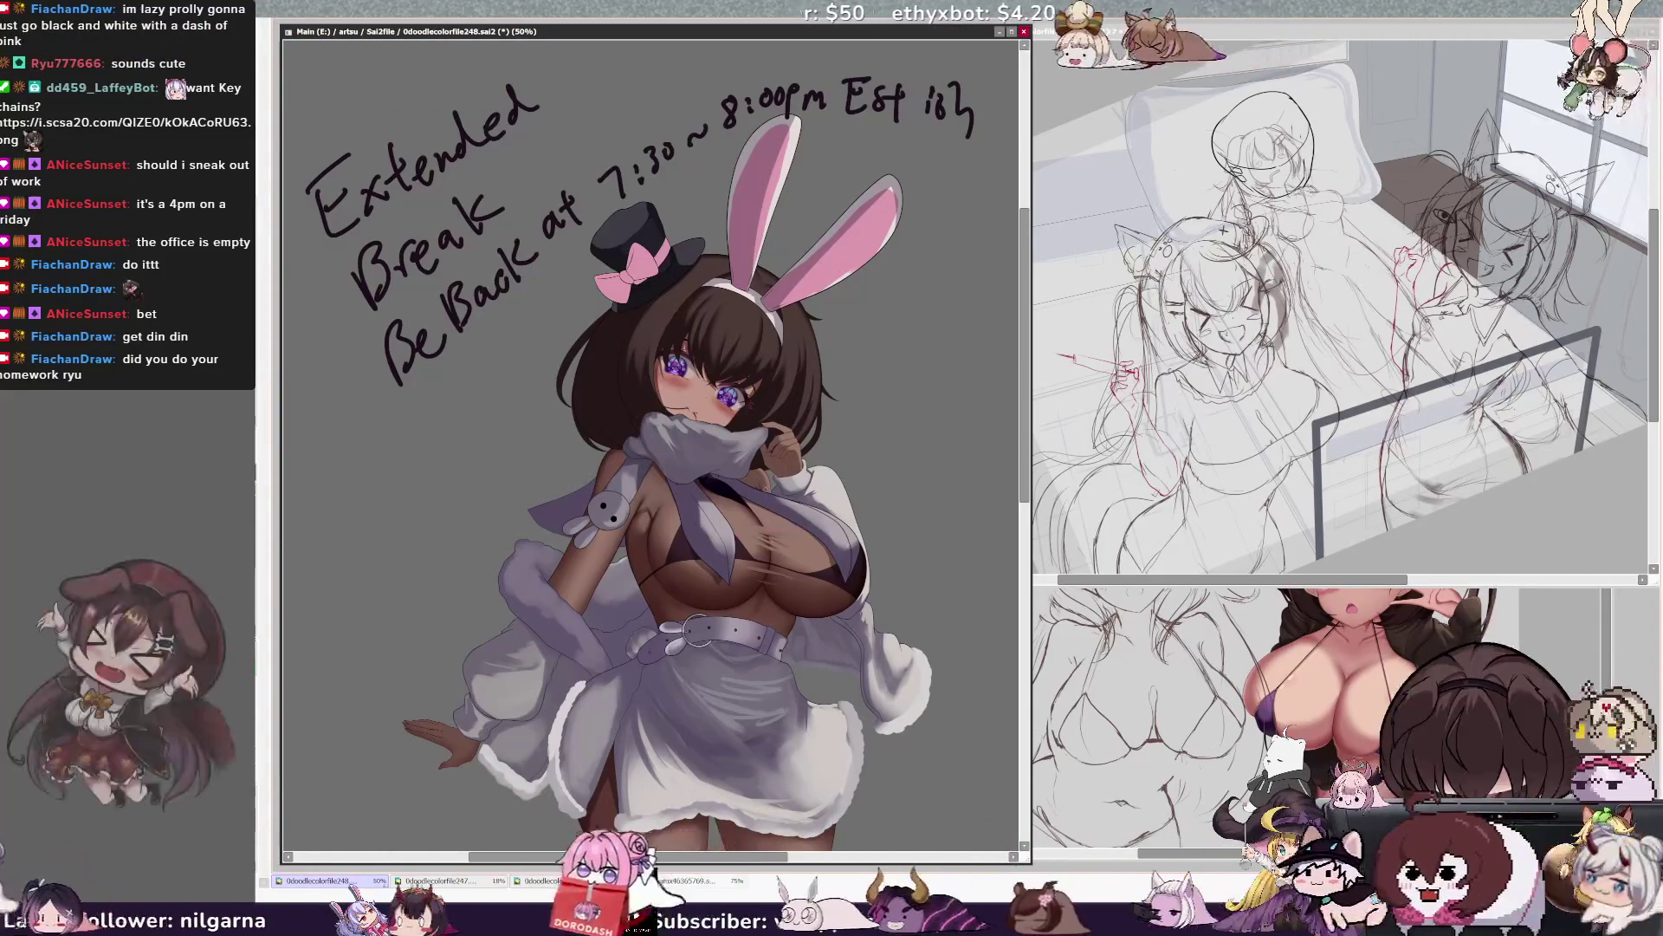